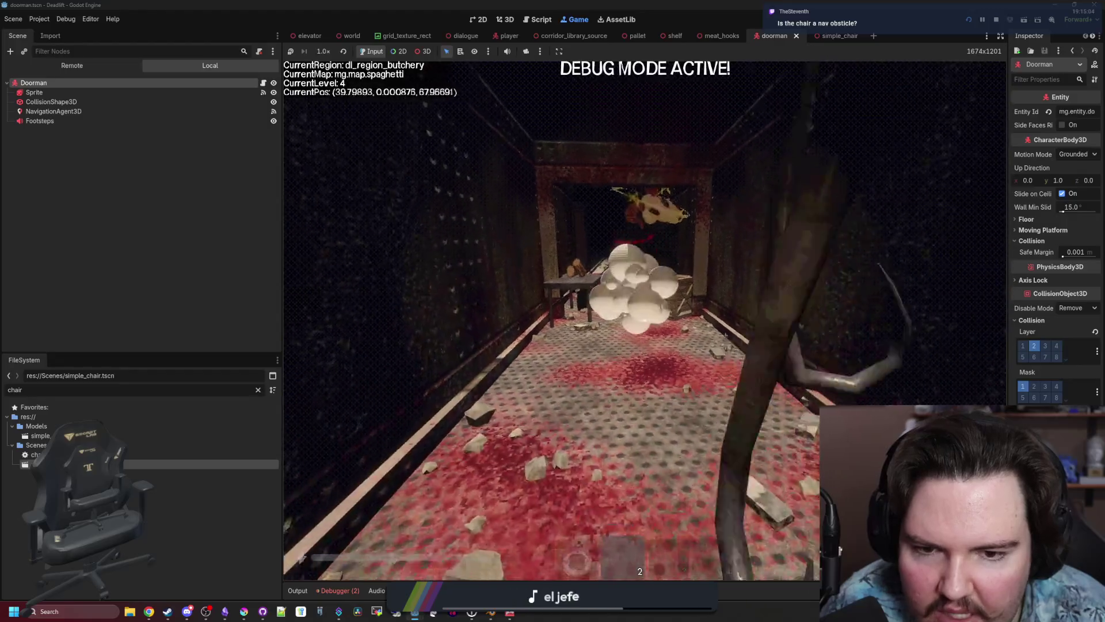
Walk down the butchery corridor and back away so Ares charges past the crates.
key(w)
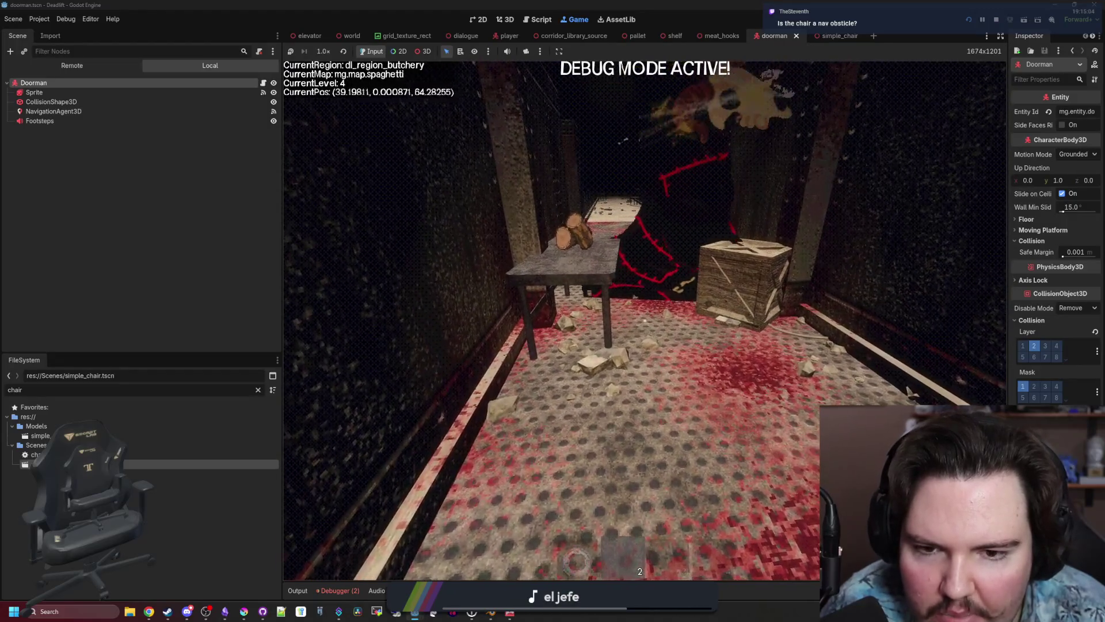
key(s)
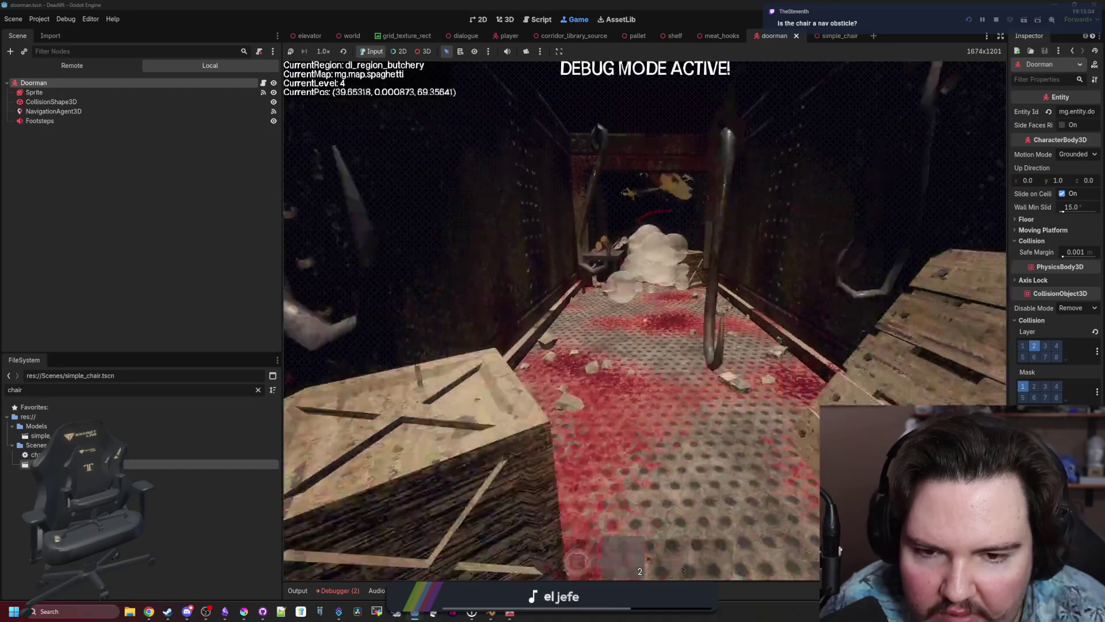
key(a)
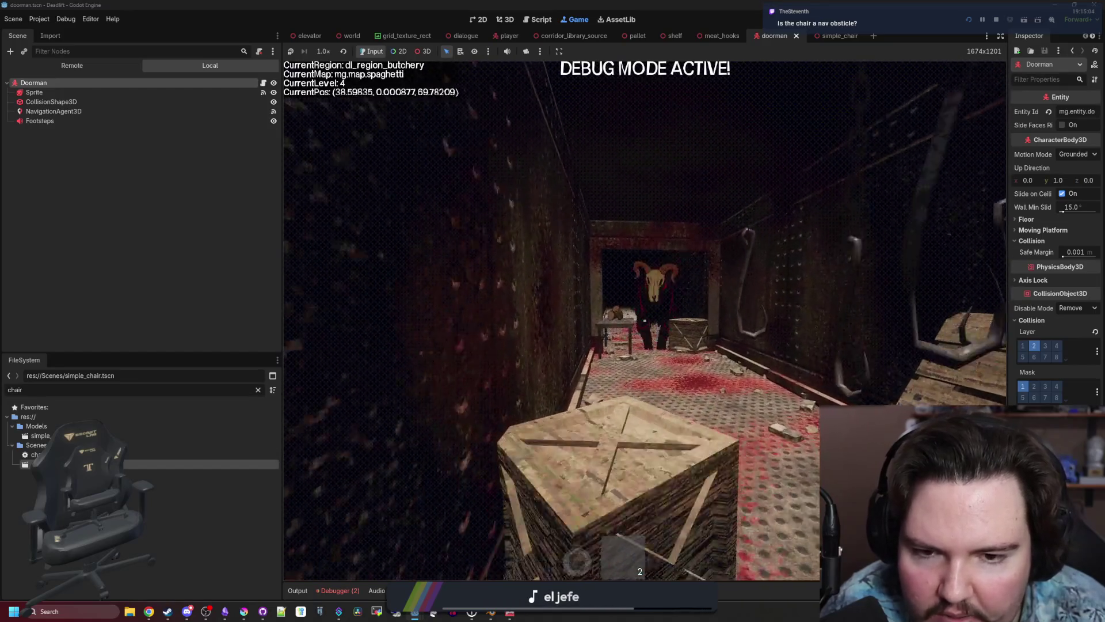
key(s)
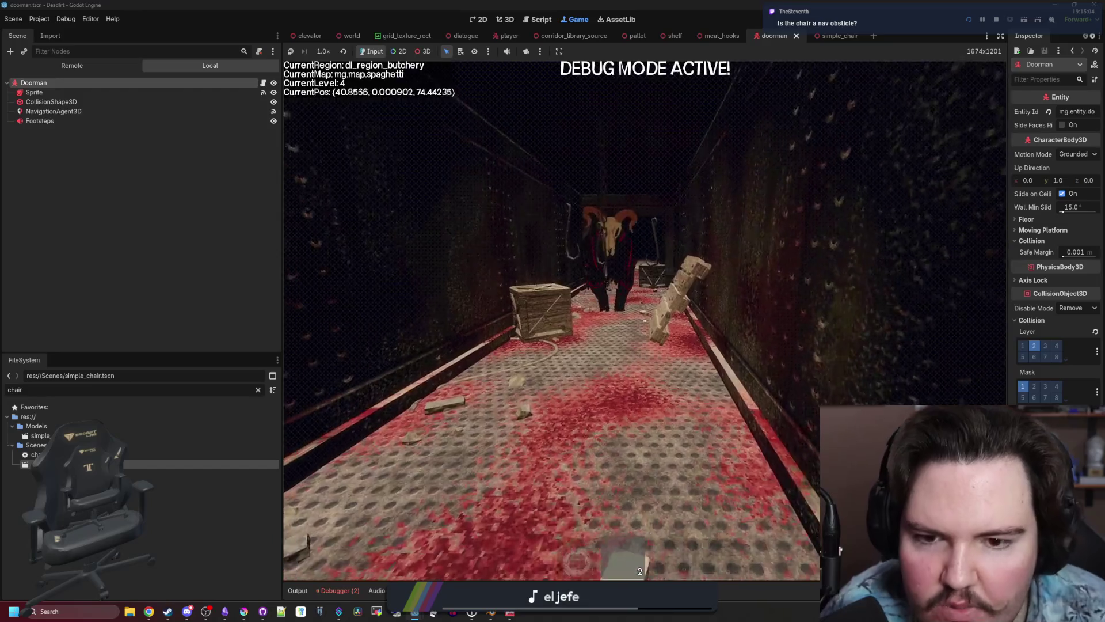
key(s)
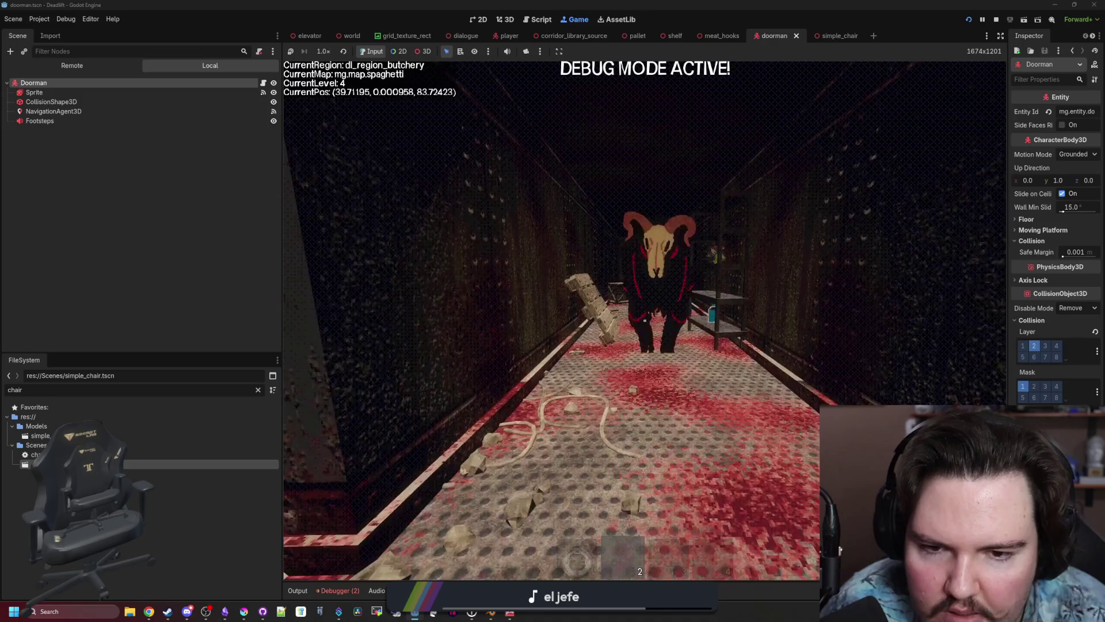
key(a)
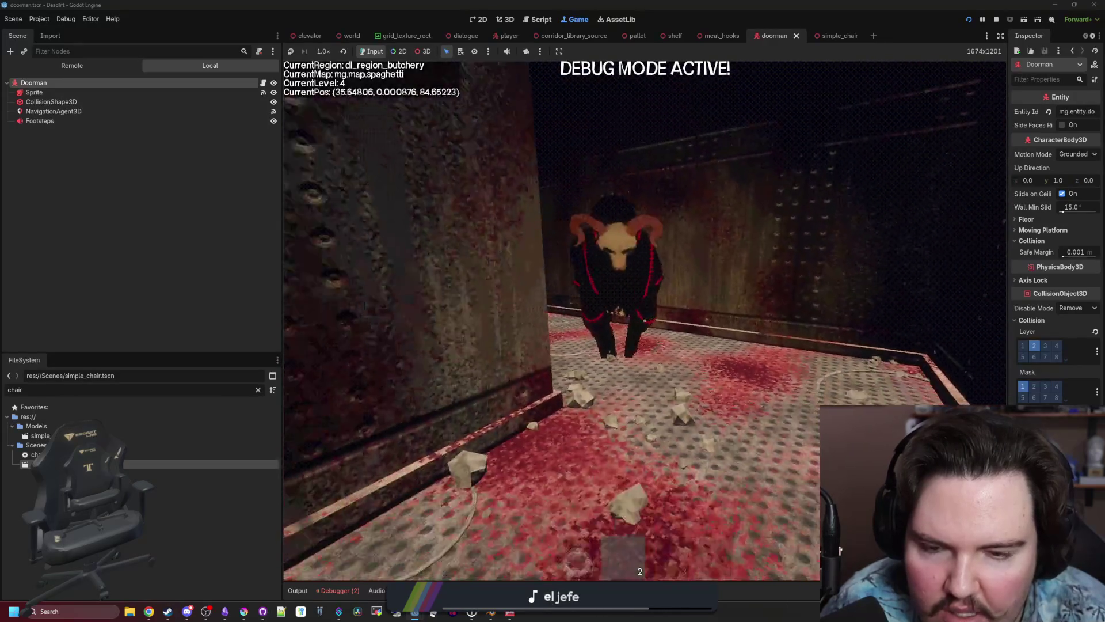
Pause and resume, run back up toward the table and logs, then pause again.
key(Escape)
click(661, 312)
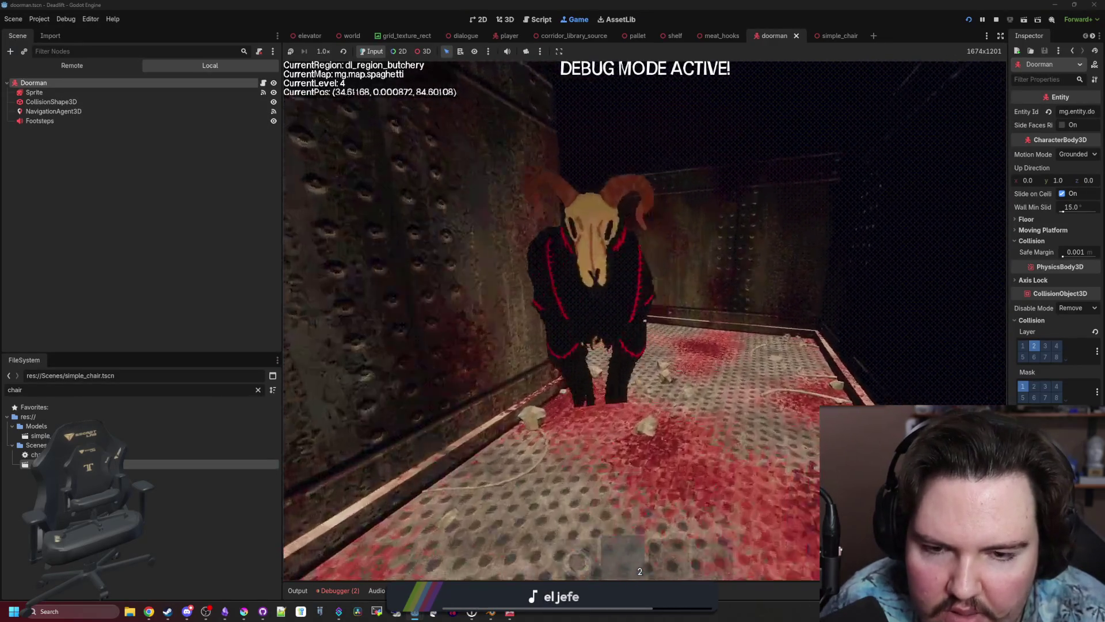
key(w)
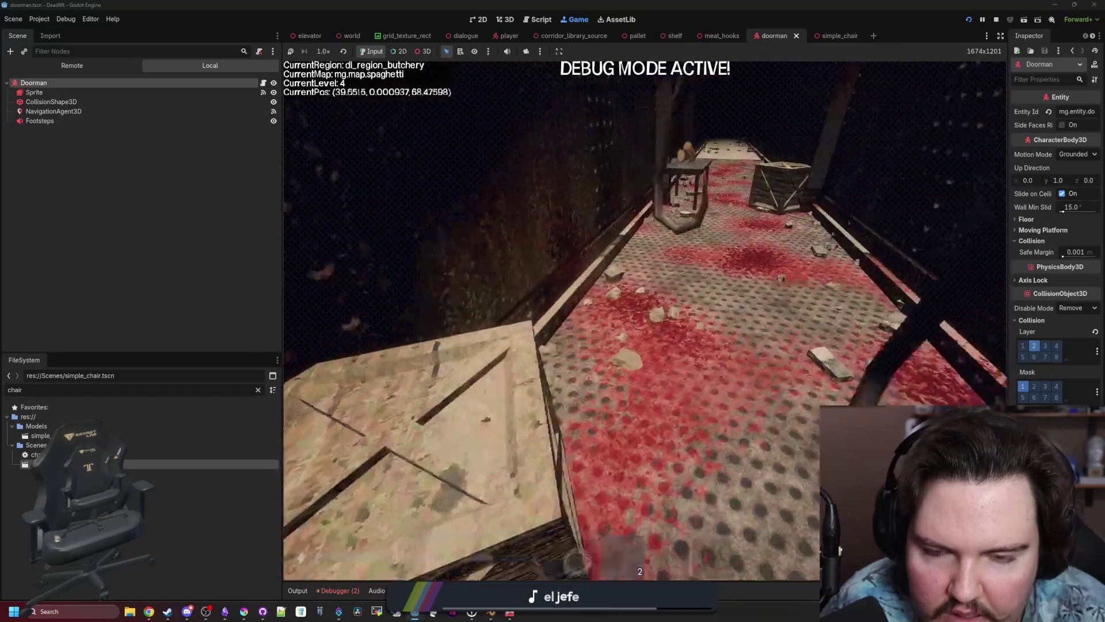
key(w)
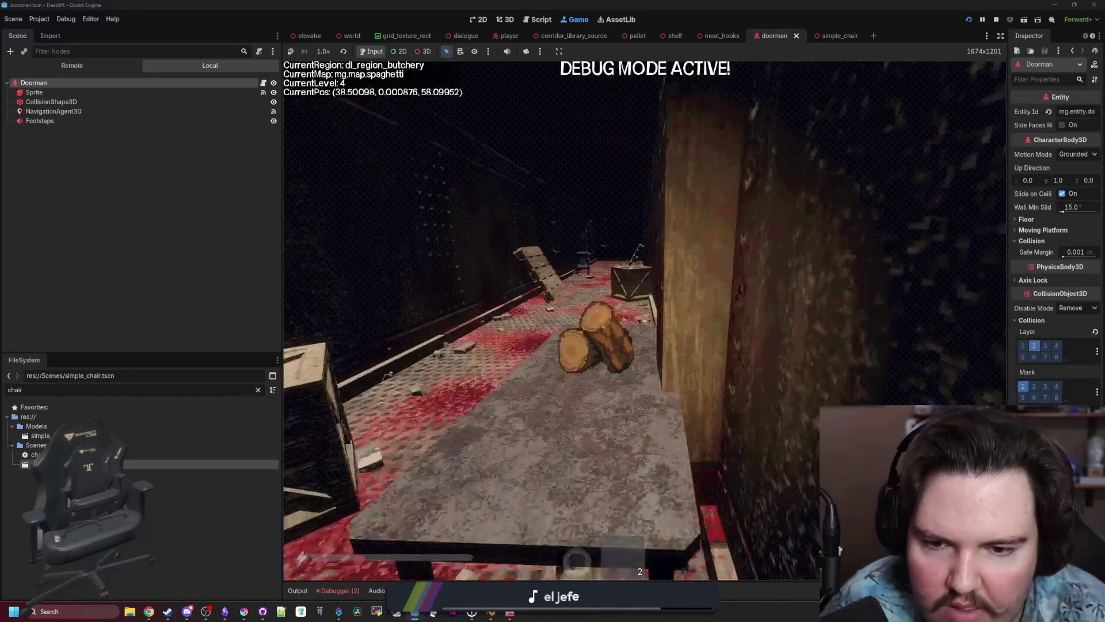
key(Escape)
Open crate.tscn and inspect its StaticBody3D collision in a widened Inspector.
click(258, 390)
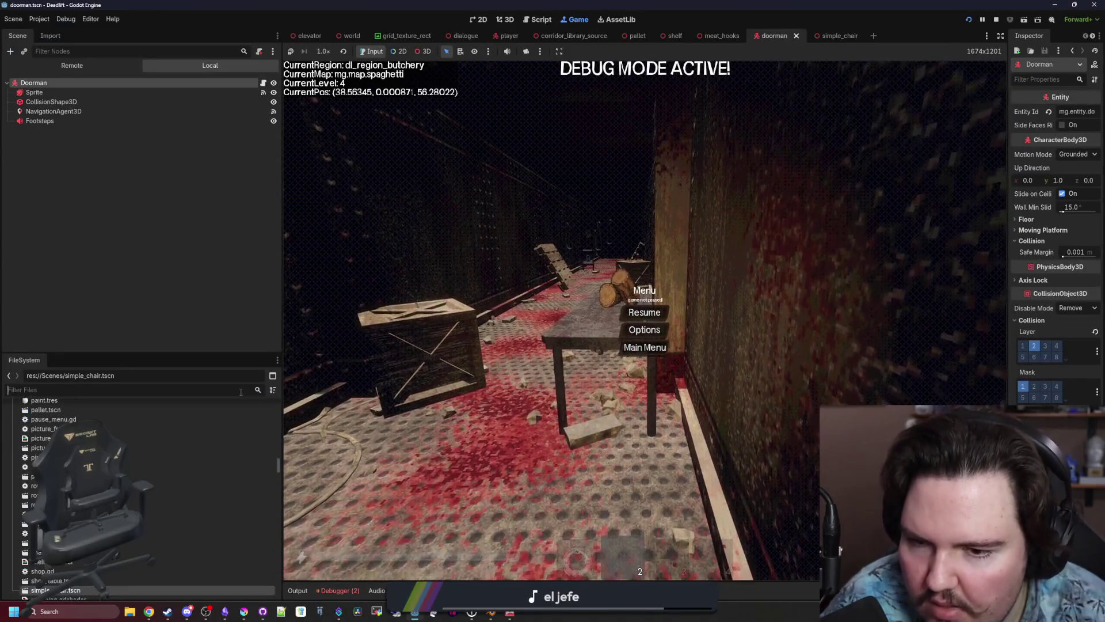
text(crate)
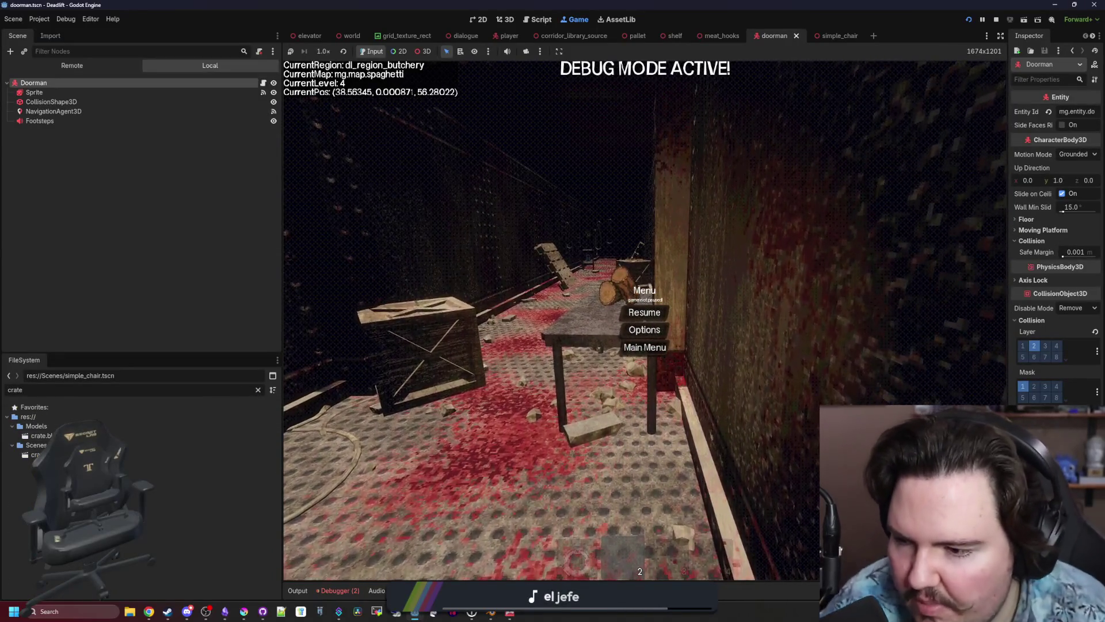
double_click(36, 455)
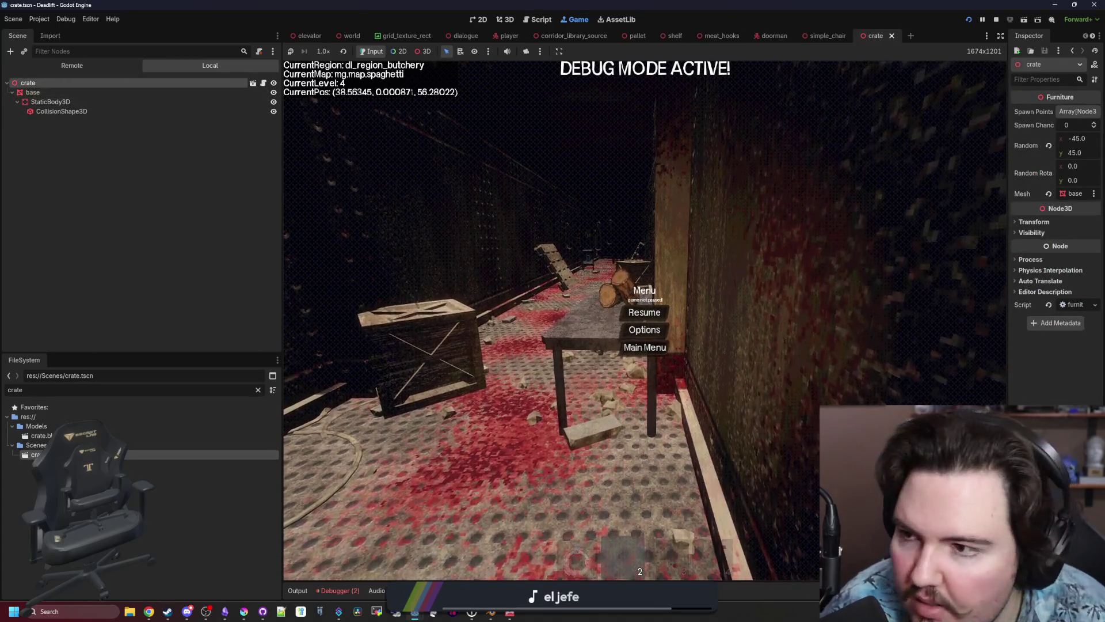
click(51, 102)
drag(1009, 291, 856, 290)
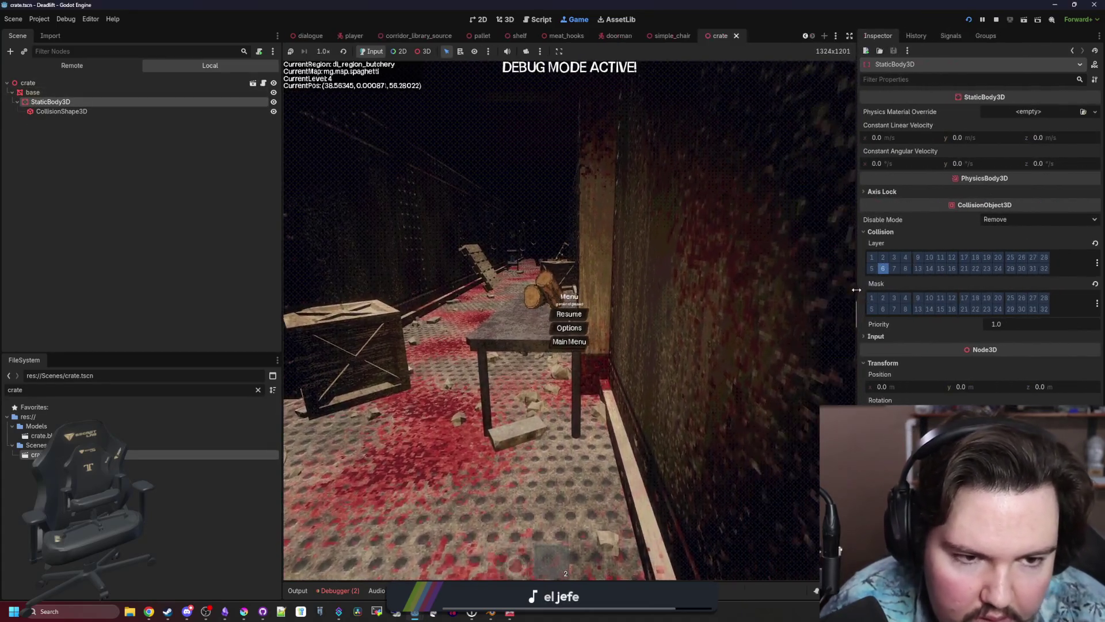
Filter the FileSystem for 'ares' and open ares.tscn.
click(258, 389)
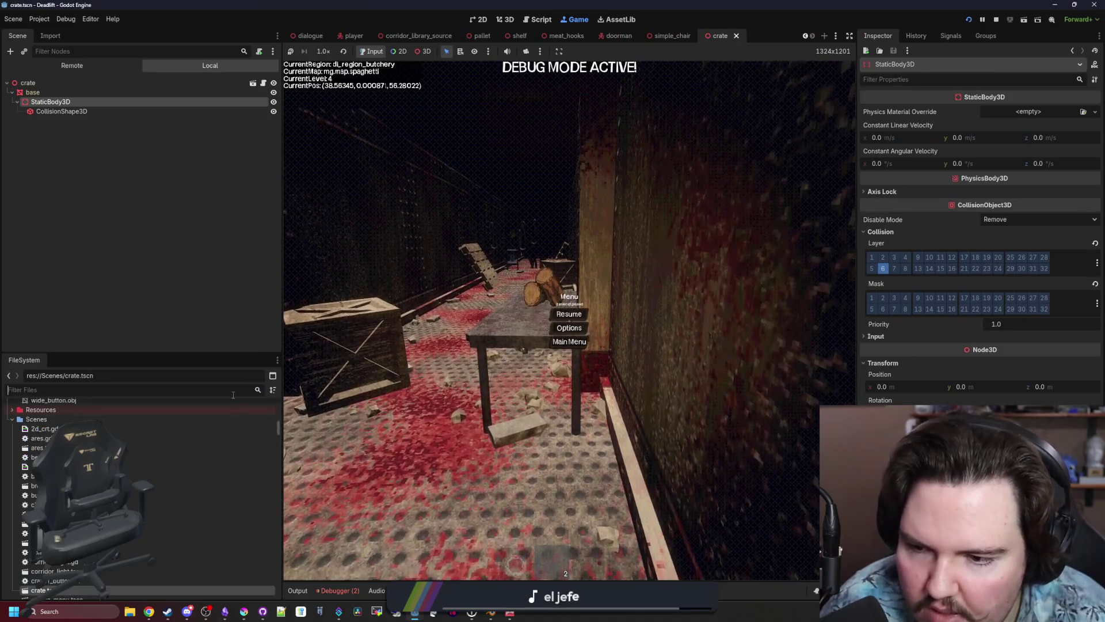
text(ares)
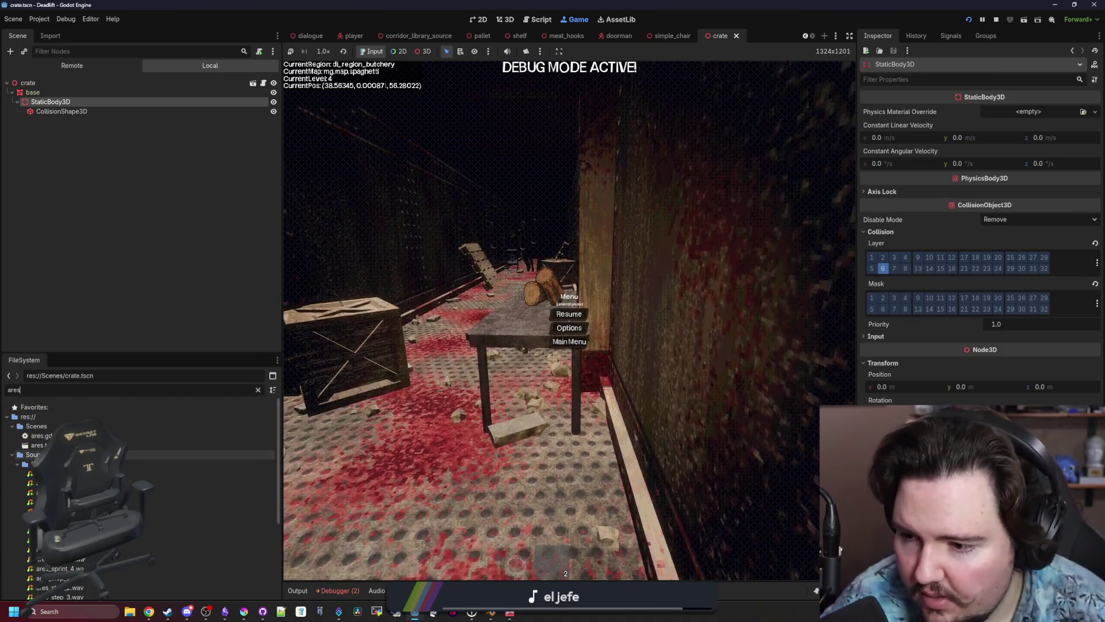
double_click(38, 445)
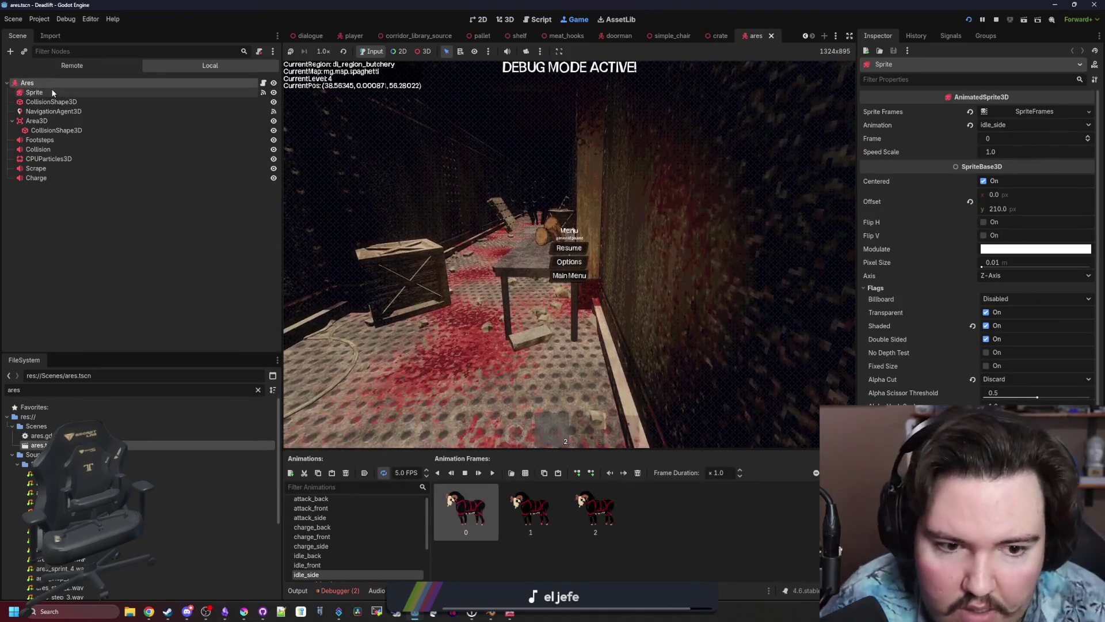
Expand the Ares root node's Collision section, showing layer 2 and mask 1.
scroll(978, 230, down, 5)
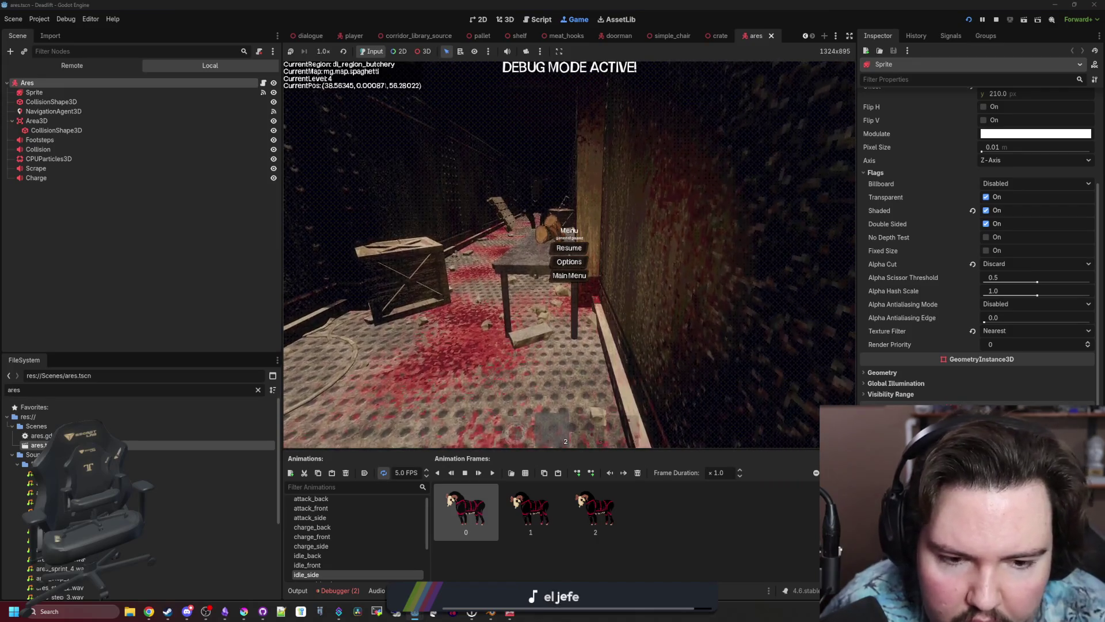
click(127, 113)
click(62, 81)
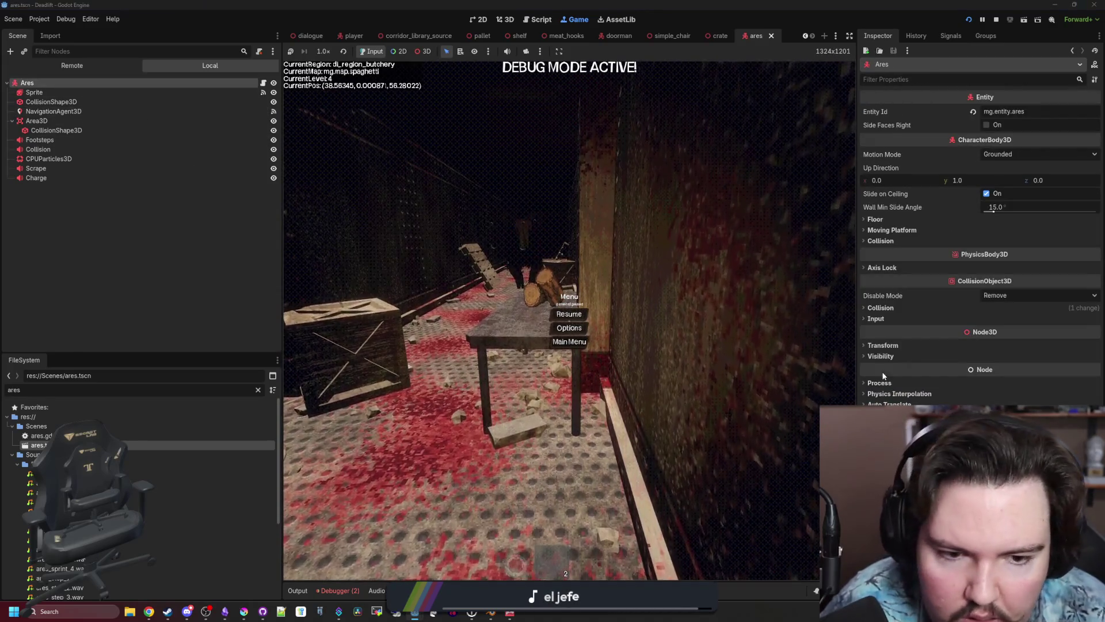
click(884, 308)
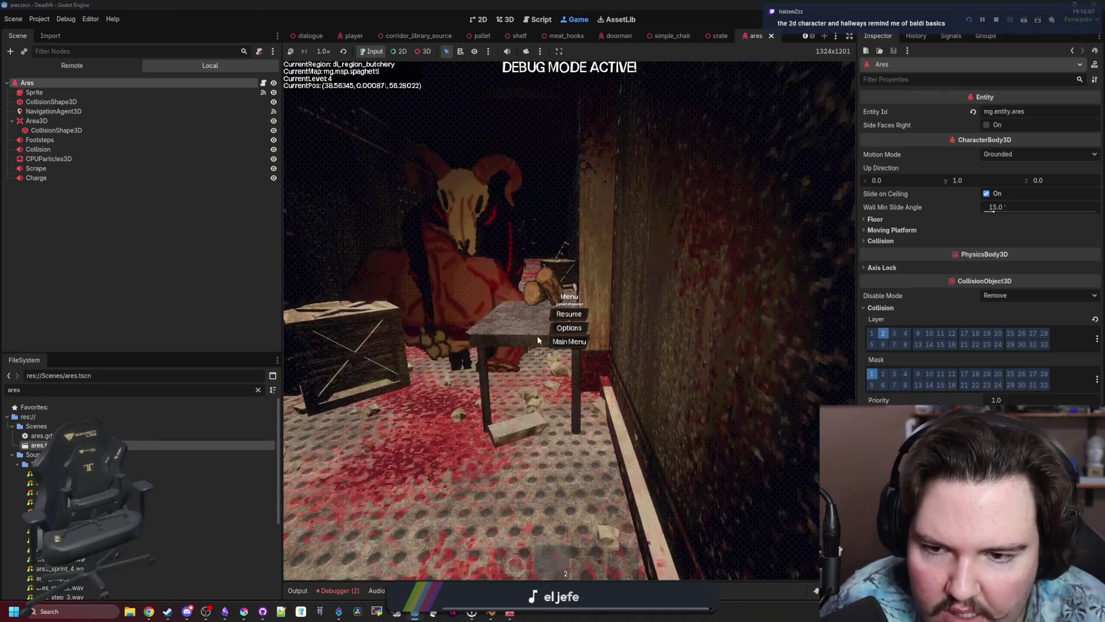
Resume, back away from the charging Ares, pause, and inspect its Area3D collision.
key(Escape)
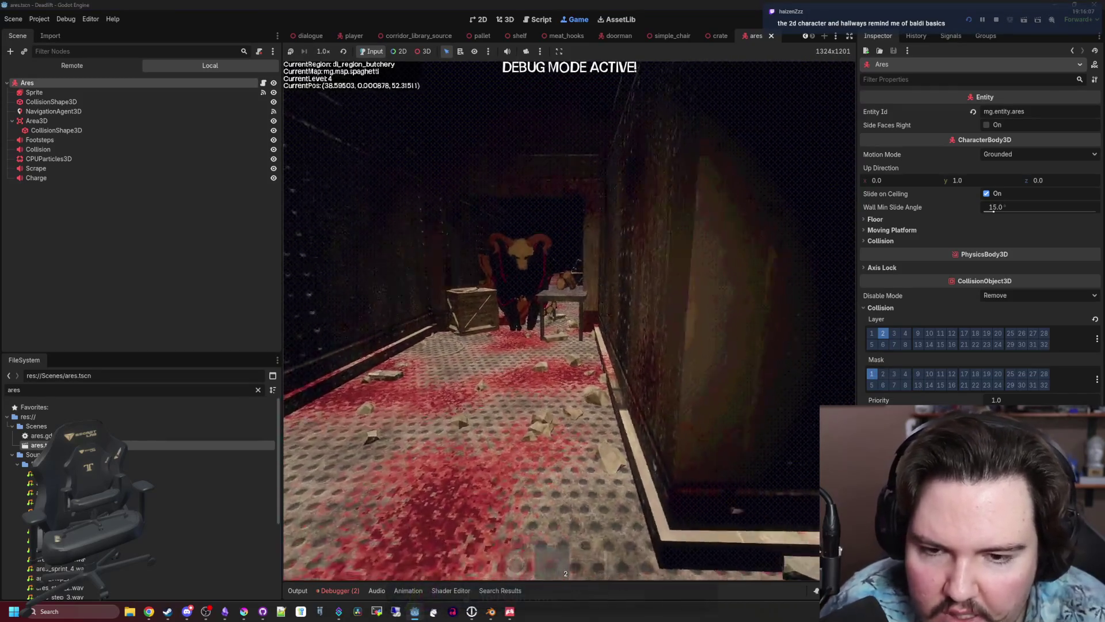
key(s)
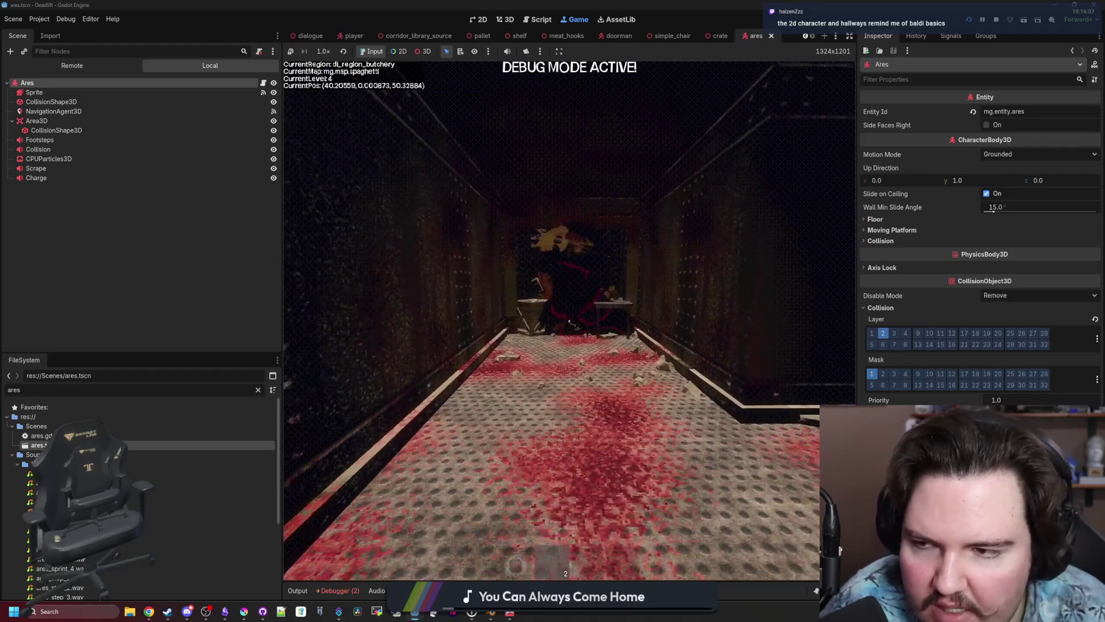
key(Escape)
click(36, 121)
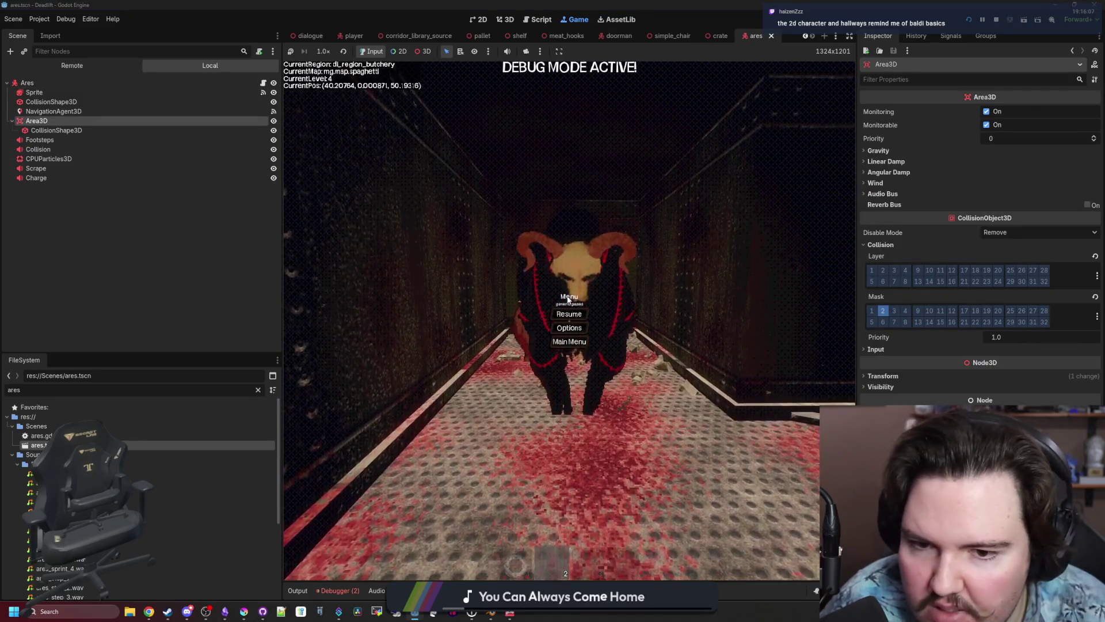
Walk forward briefly, pause, then stop the game to view ares.gd's check_charge.
key(Escape)
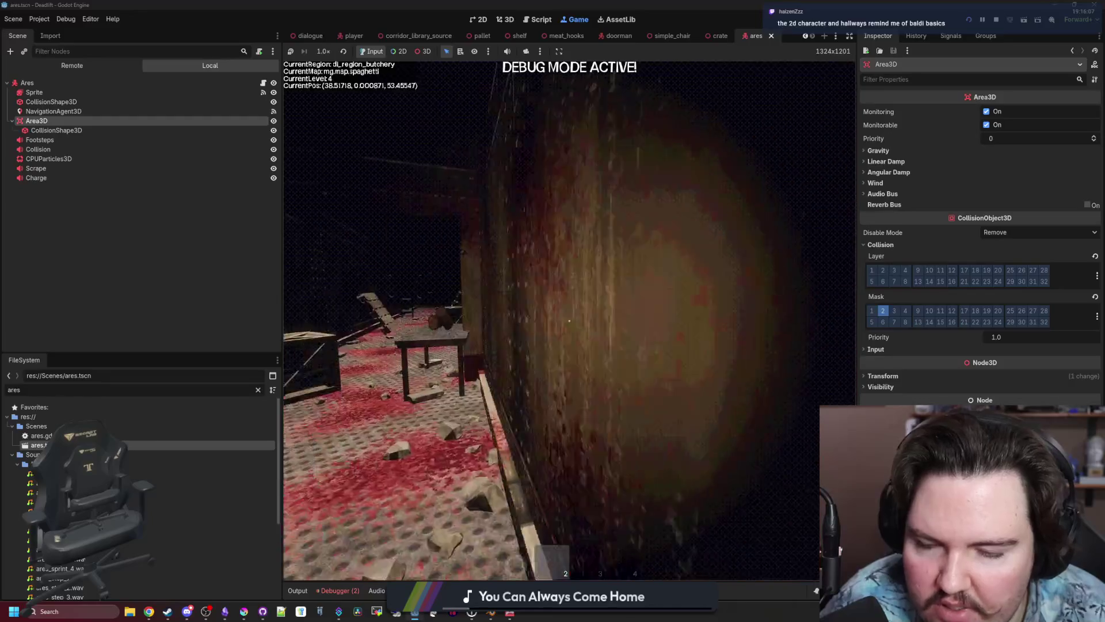
key(w)
key(Escape)
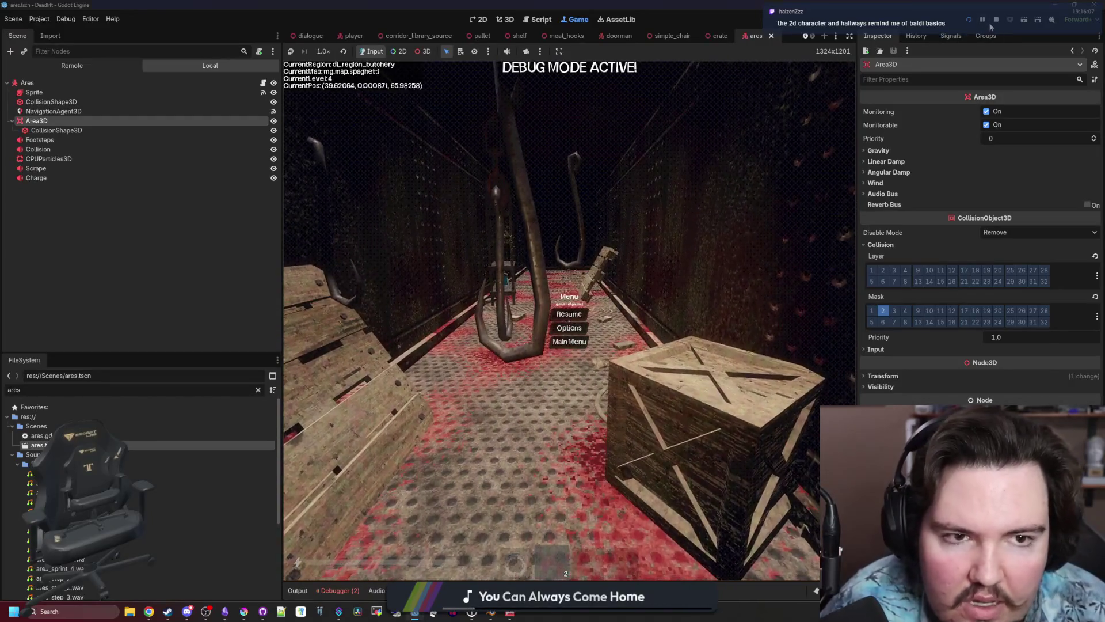
click(997, 20)
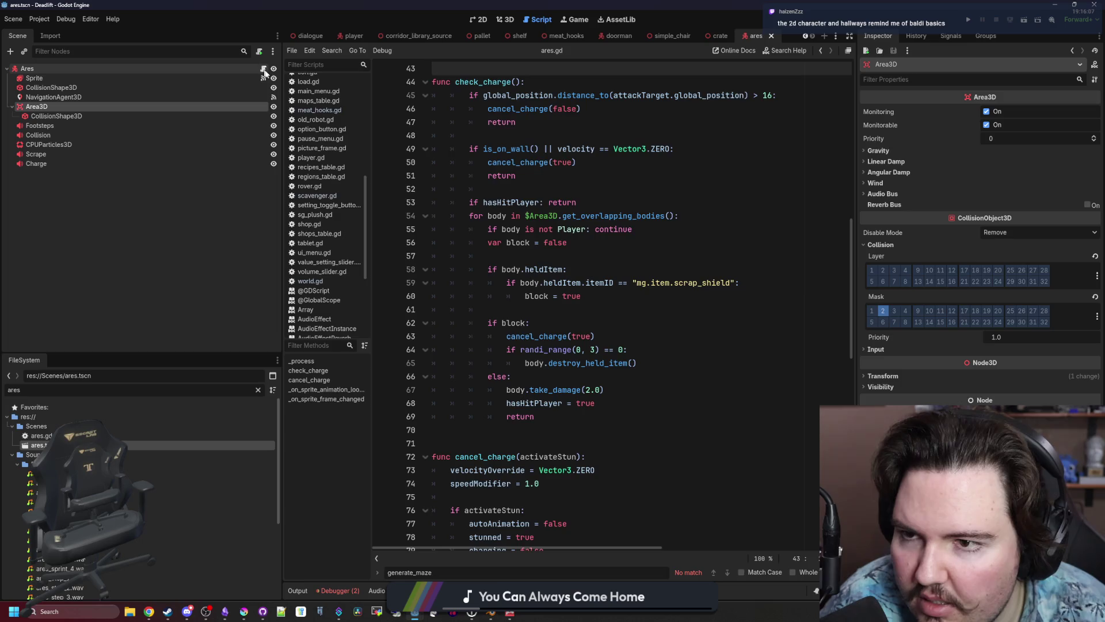
Read the get_overlapping_bodies docs, then open crate.blend's Advanced Import Settings.
ctrl+click(597, 216)
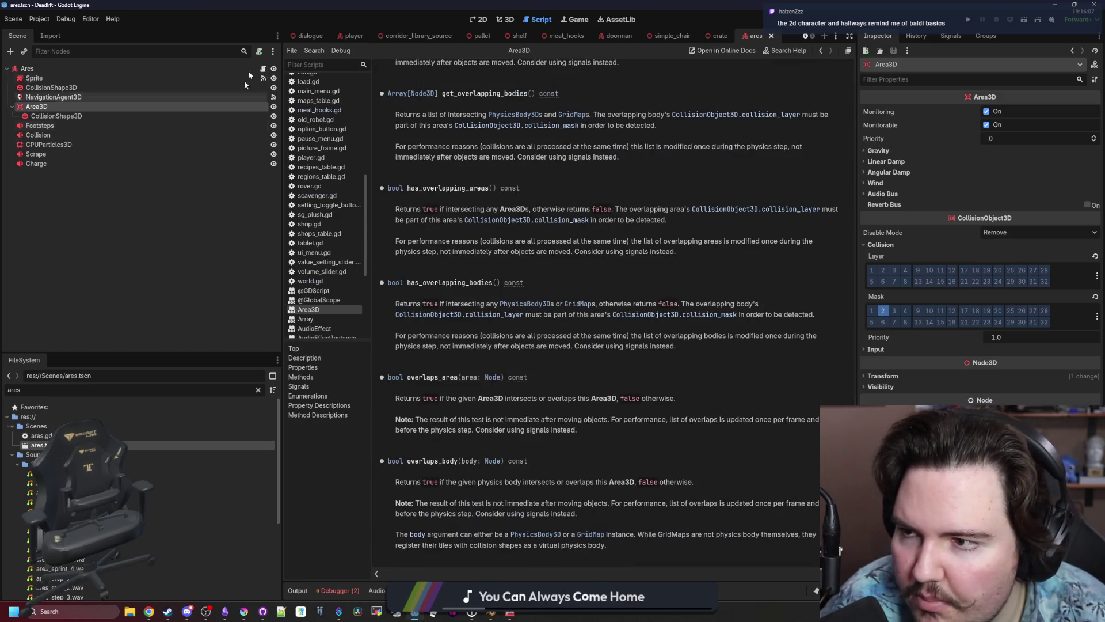
click(258, 390)
text(crate)
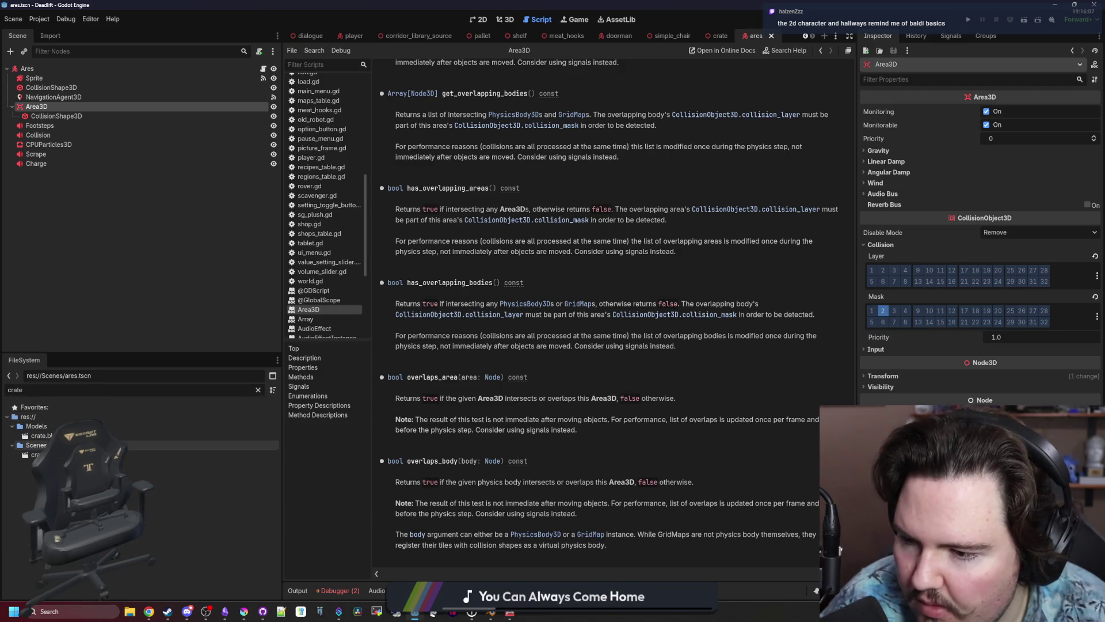
double_click(40, 435)
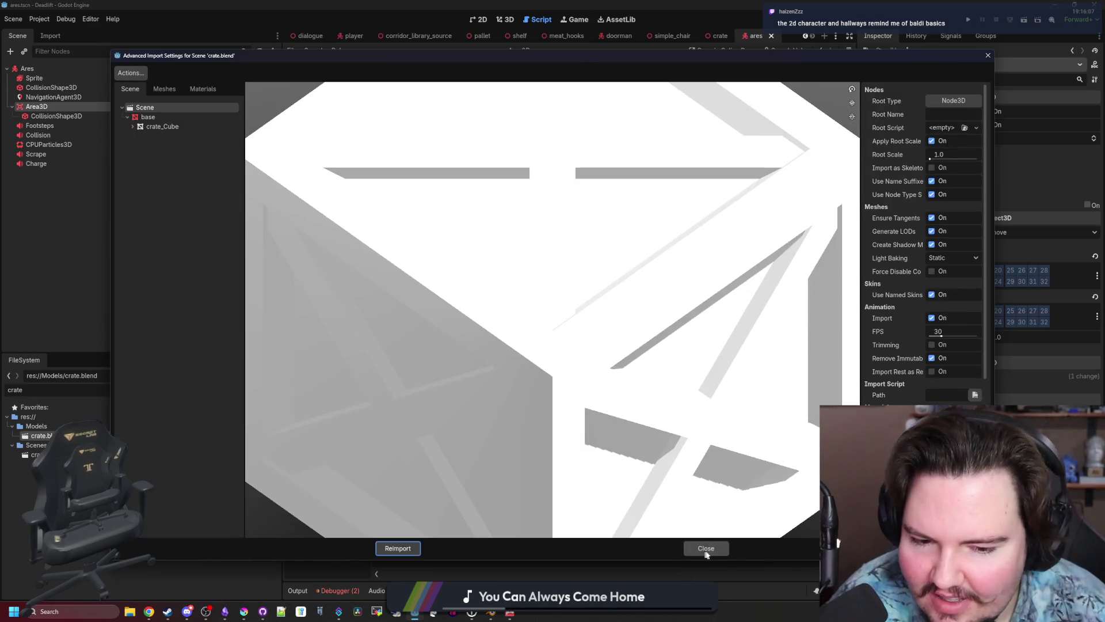
Close the import settings, open the crate scene, and save it.
click(706, 548)
double_click(177, 455)
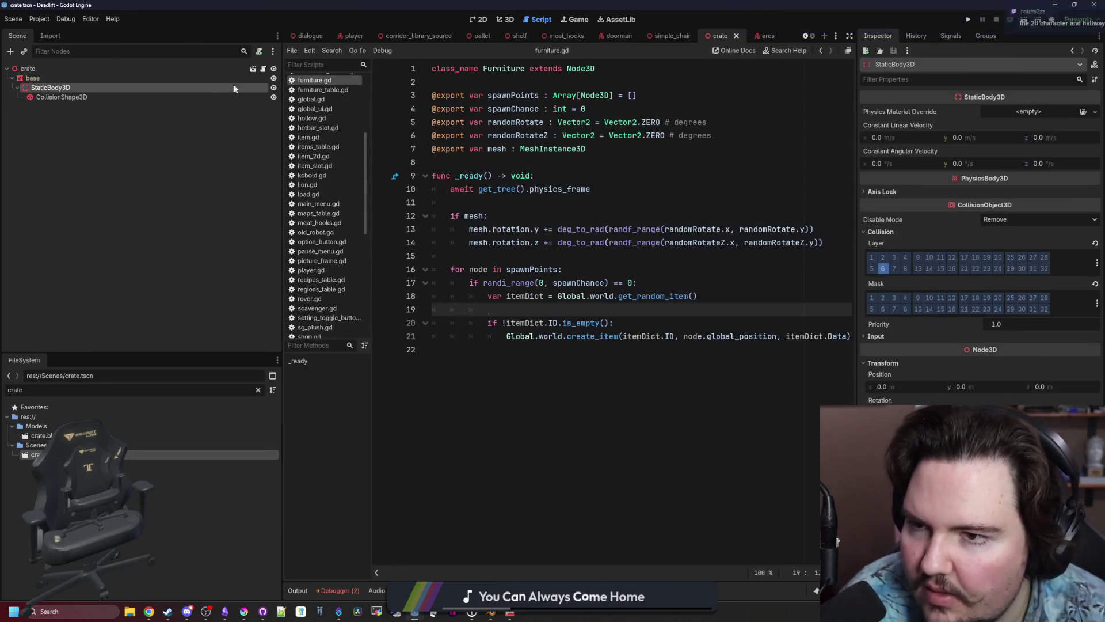
click(577, 164)
key(ctrl+s)
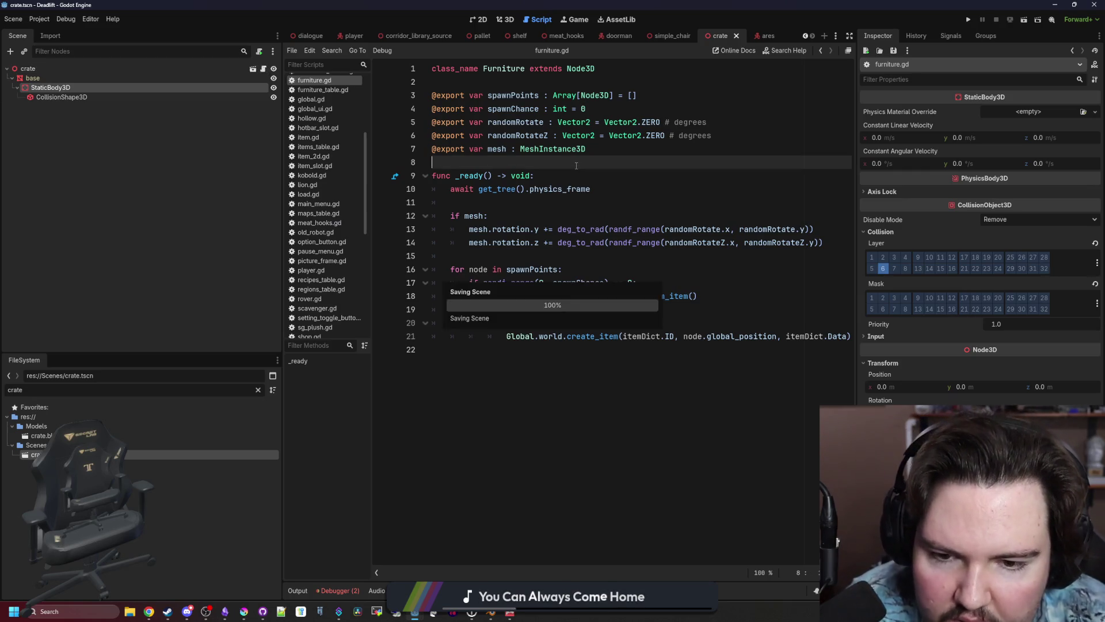
click(648, 366)
key(ctrl+s)
click(478, 189)
click(479, 203)
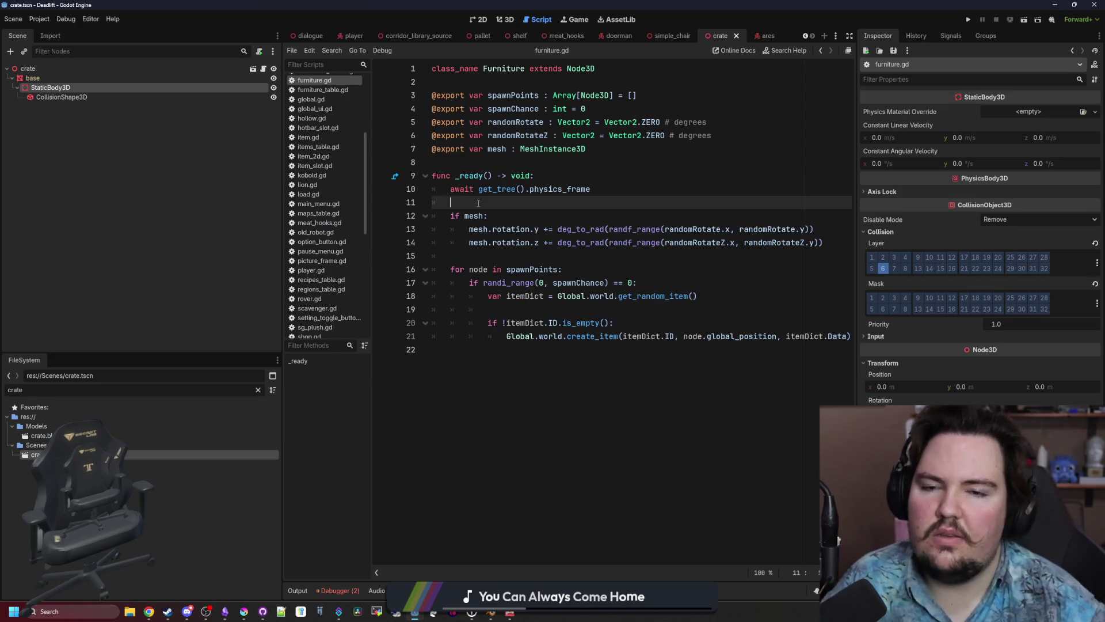
key(ctrl+s)
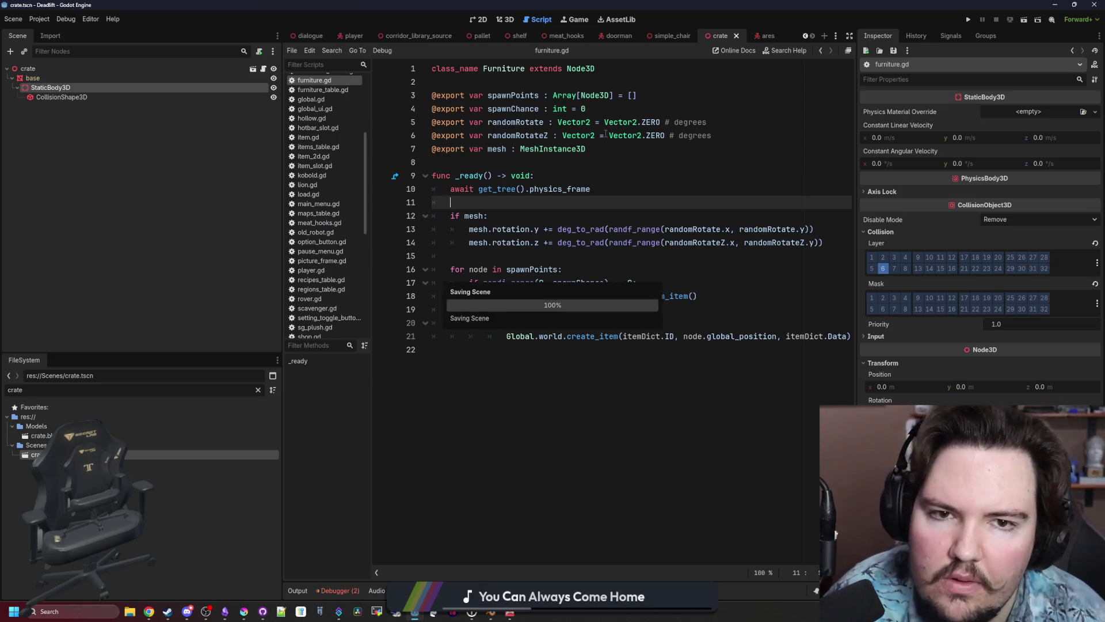
Save the simple_chair scene and select the chair's StaticBody3D collision body.
click(668, 36)
key(ctrl+s)
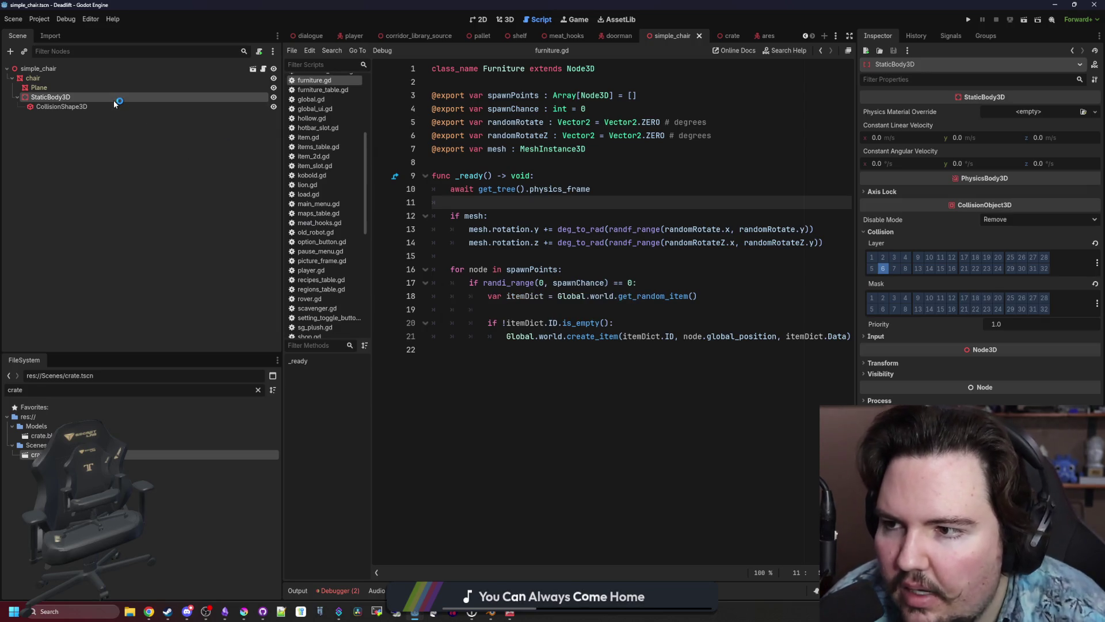
click(32, 78)
click(54, 98)
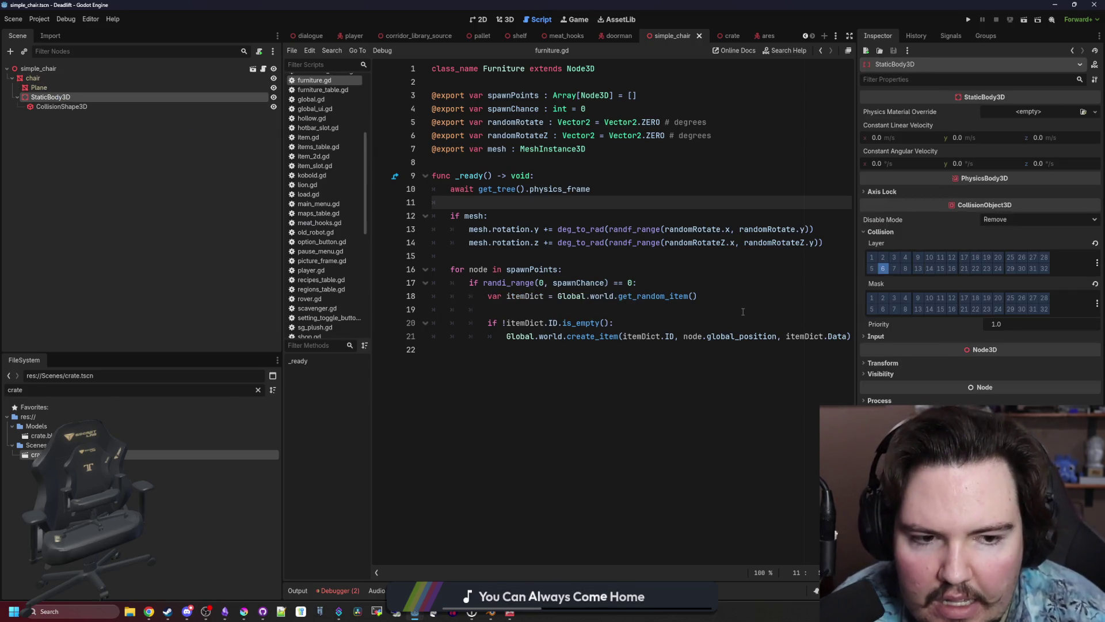
click(449, 296)
click(444, 270)
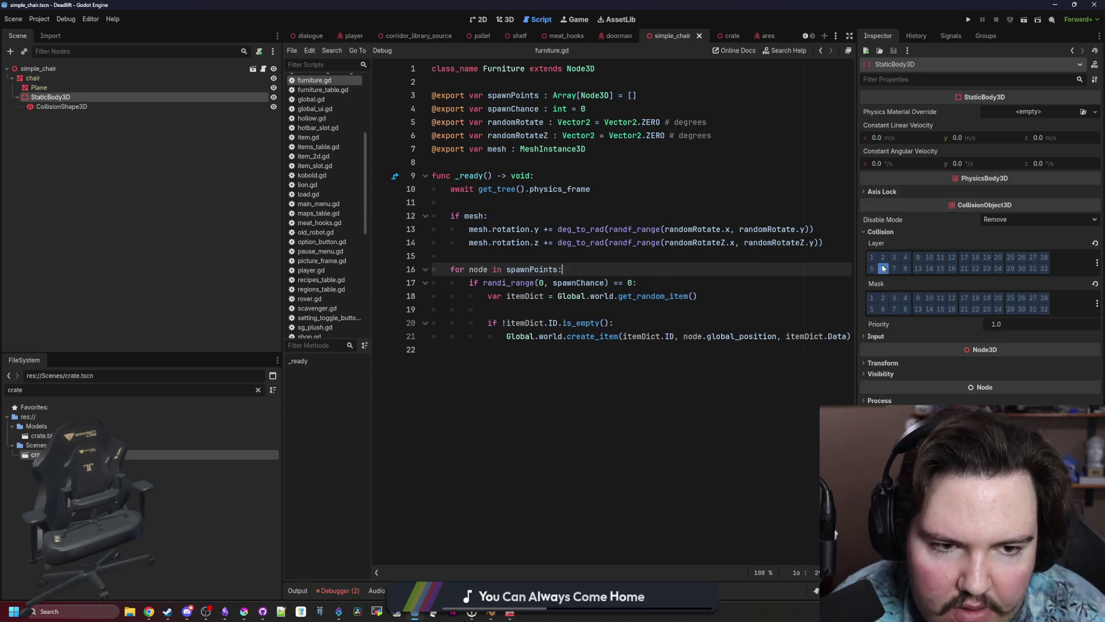
Select the Ares root node, scroll through ares.gd, and save the Ares scene.
click(767, 36)
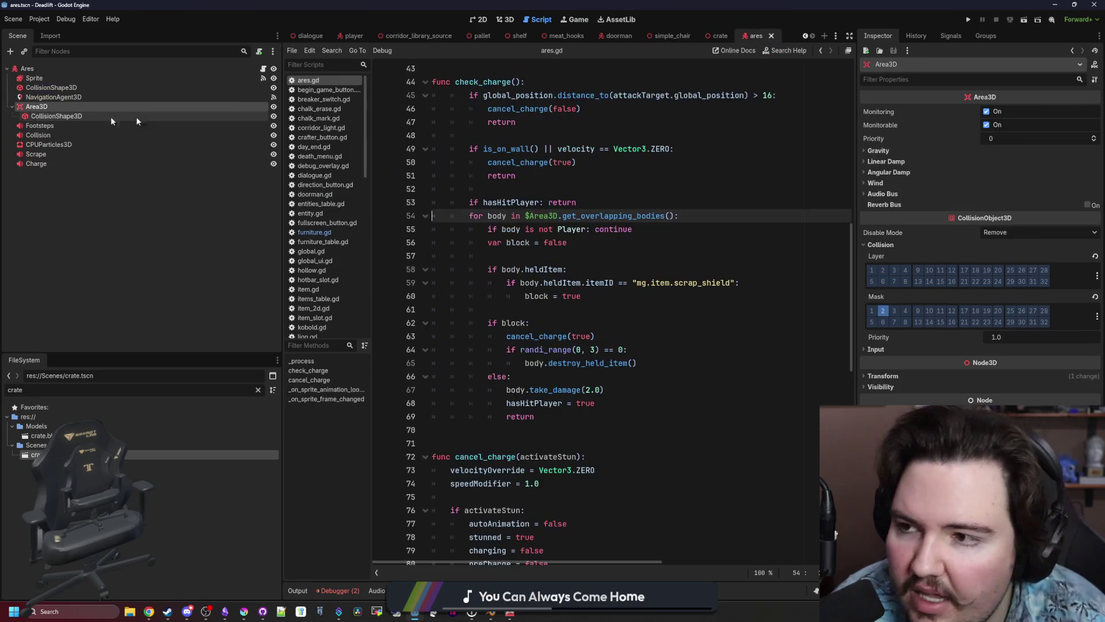
click(63, 70)
scroll(670, 296, down, 15)
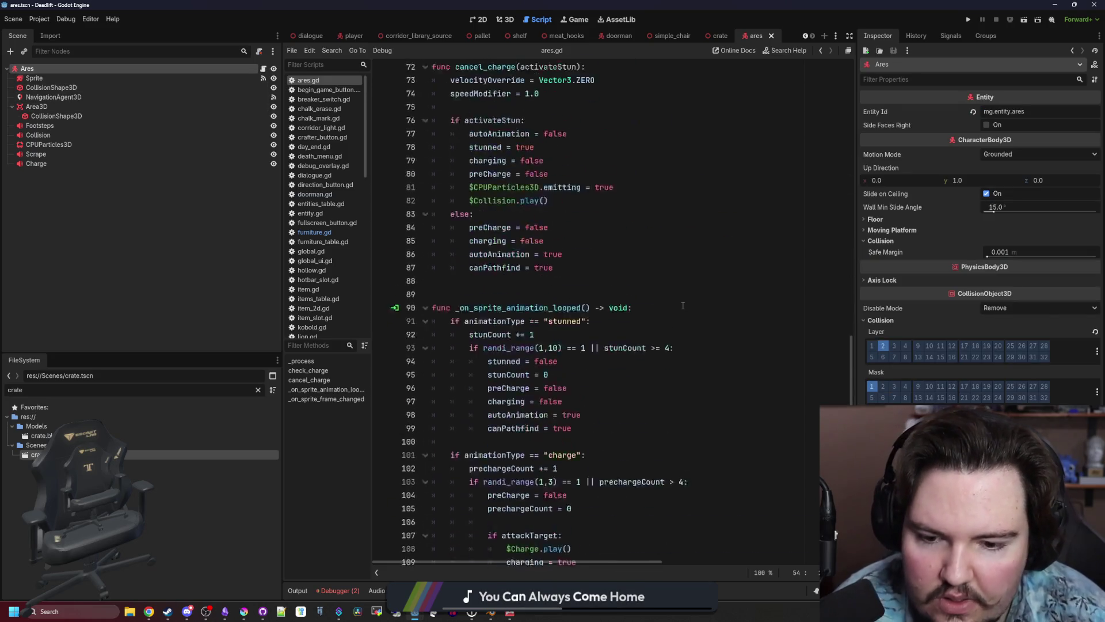
scroll(777, 437, up, 7)
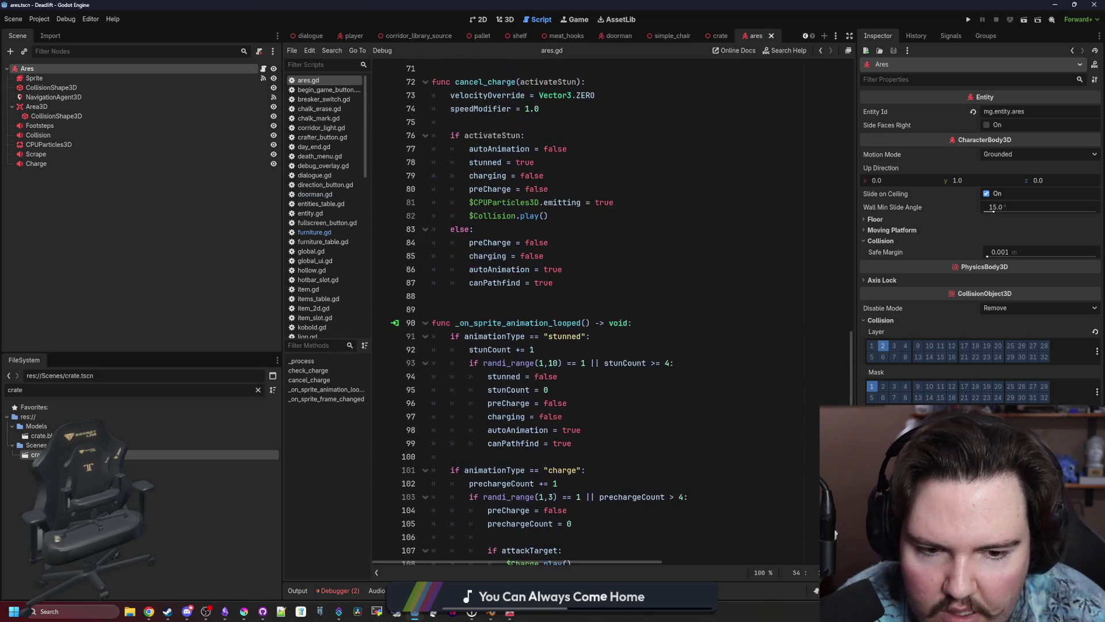
scroll(848, 385, up, 20)
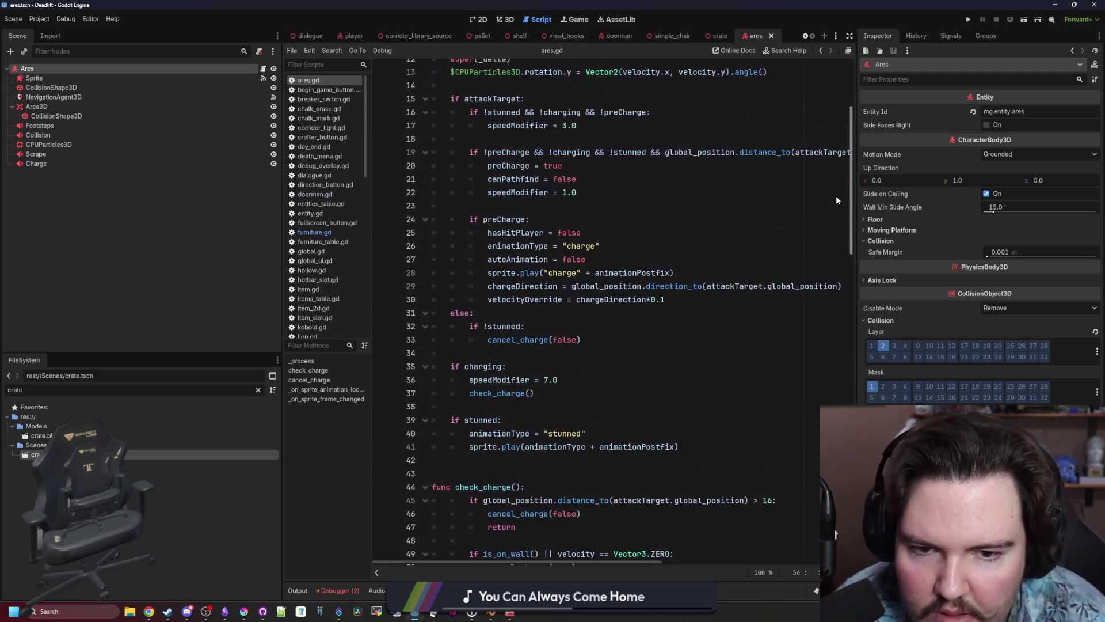
scroll(835, 133, up, 2)
scroll(835, 134, down, 20)
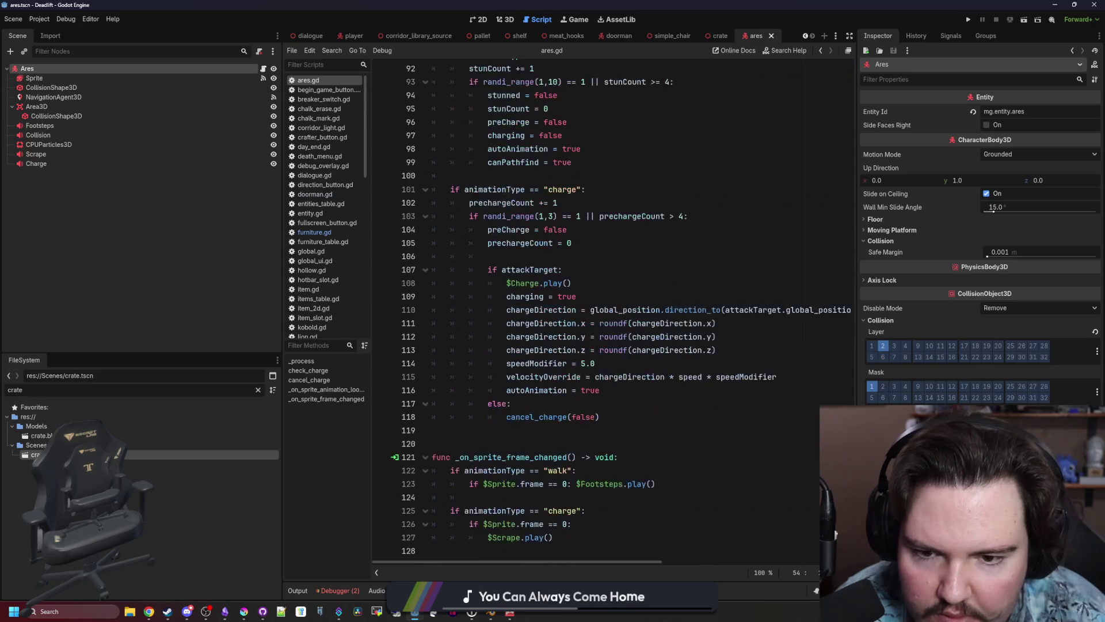
click(618, 401)
key(ctrl+s)
Review the cancel_charge code and variable declarations with the script panel widened.
click(528, 444)
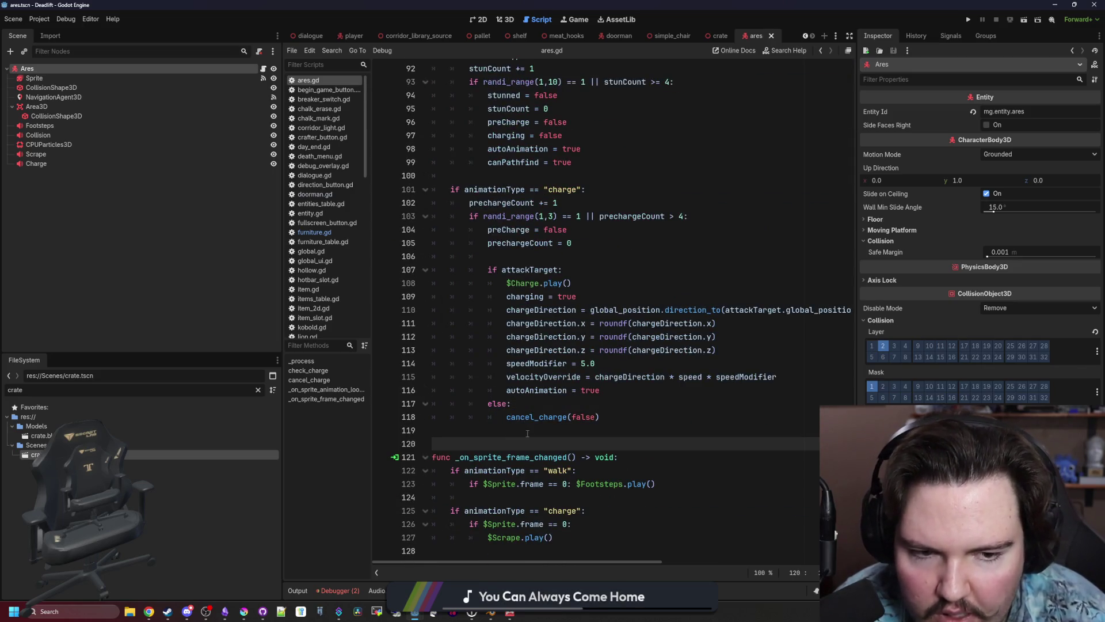
click(527, 431)
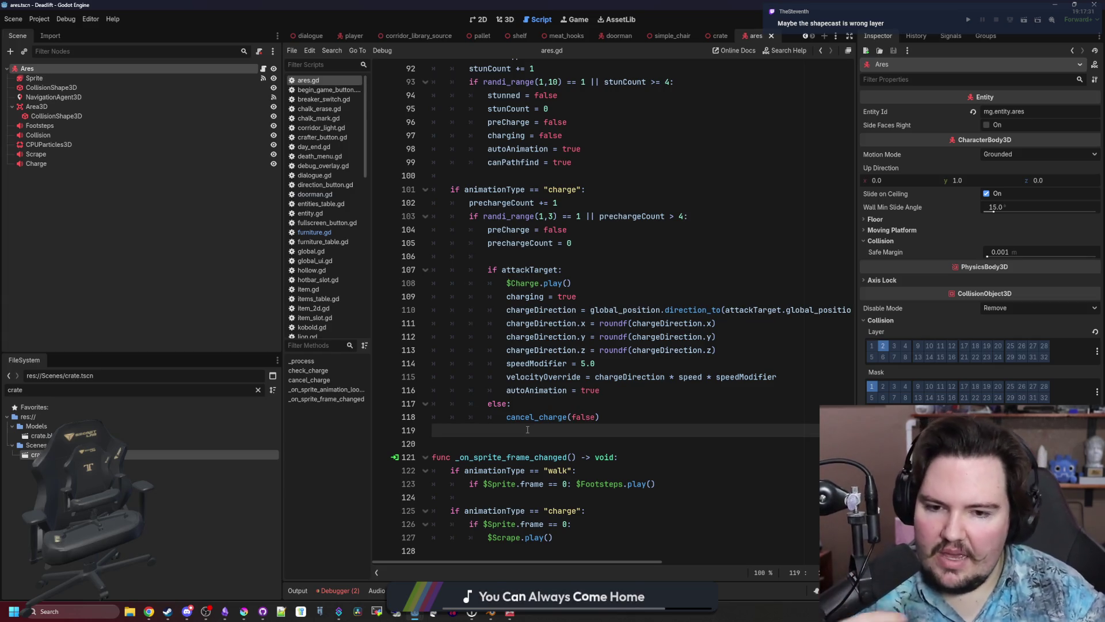
scroll(695, 325, up, 8)
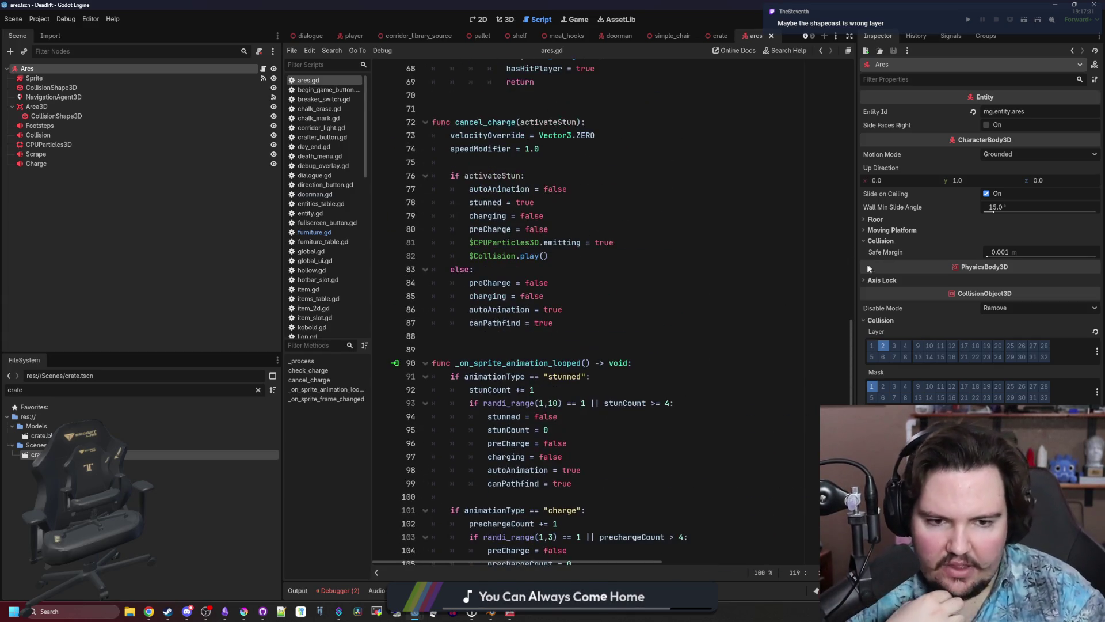
drag(855, 260, 914, 261)
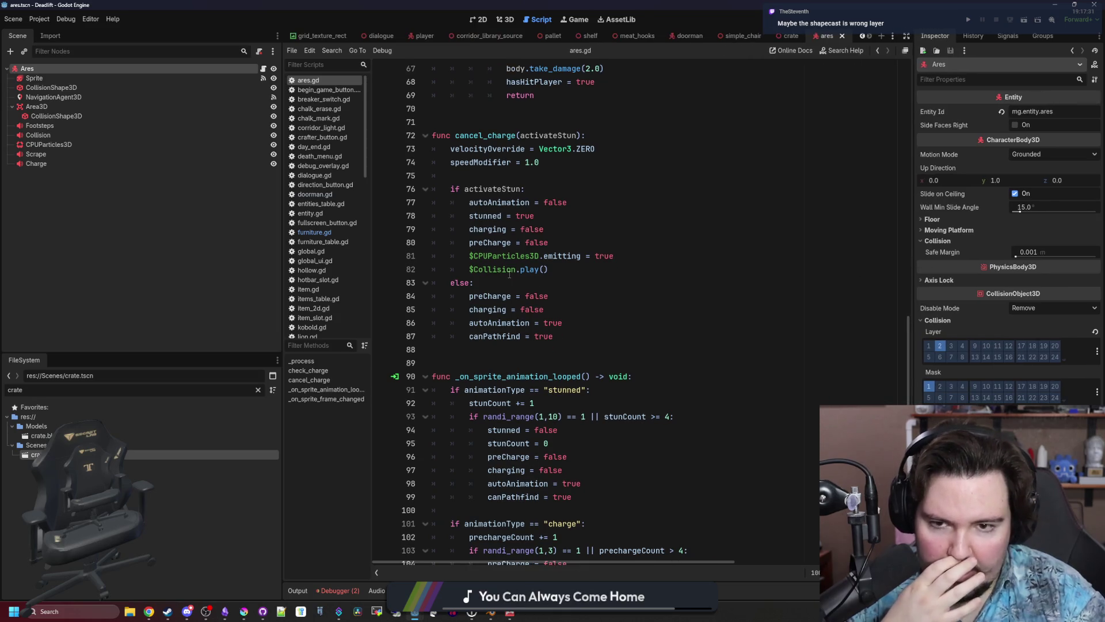
scroll(509, 274, up, 13)
scroll(509, 274, up, 9)
click(563, 183)
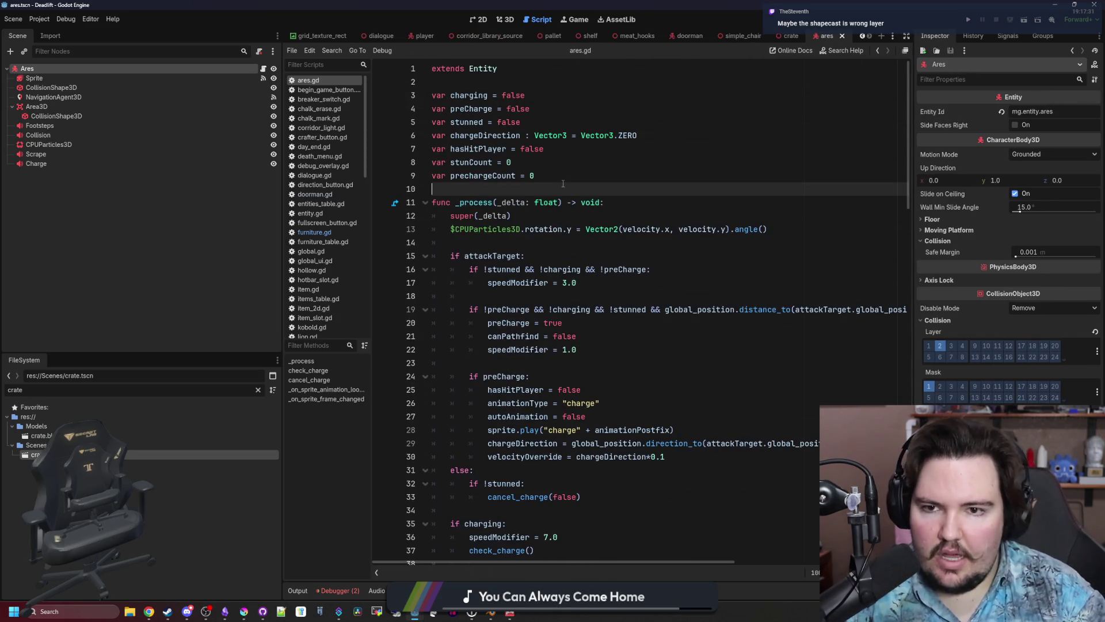
Open the Entity base script entity.gd and scroll through its _process function.
ctrl+click(491, 72)
scroll(513, 83, up, 4)
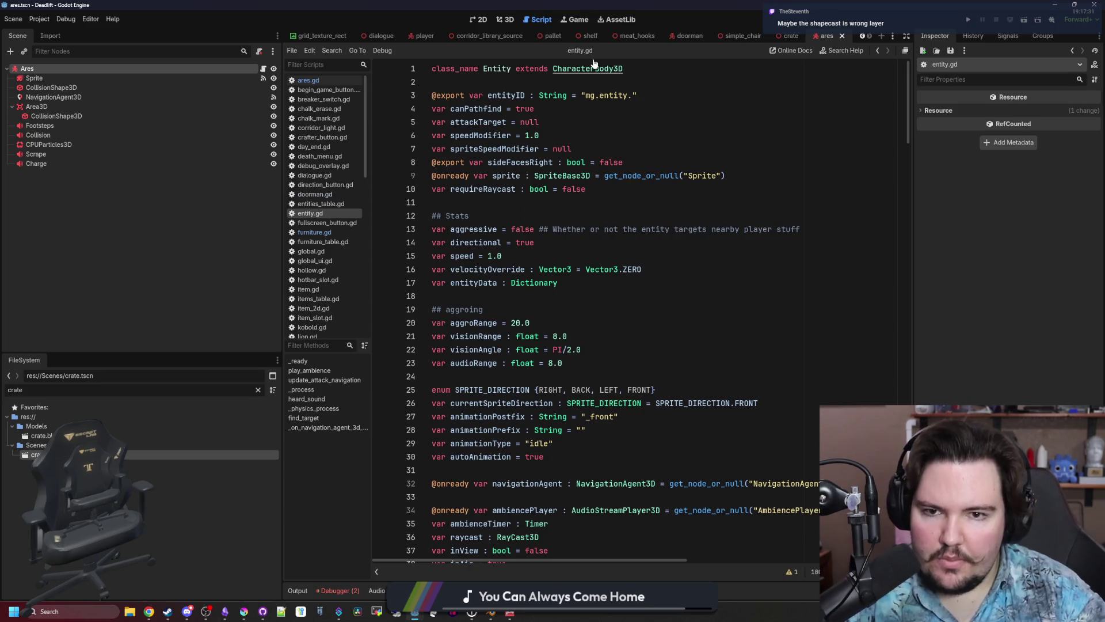
scroll(604, 260, down, 10)
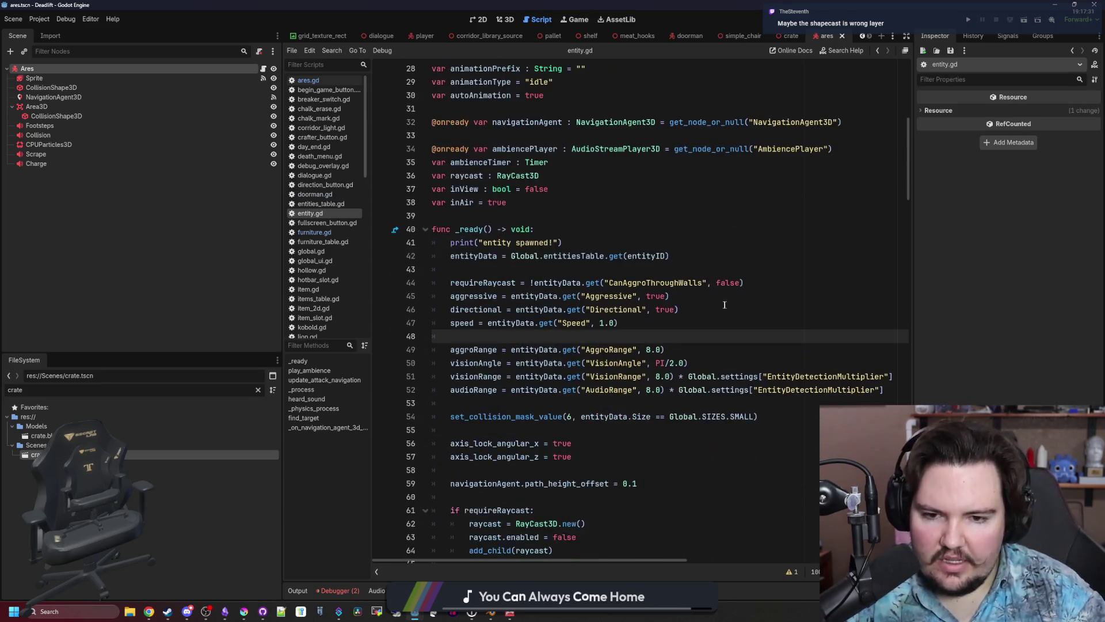
scroll(722, 300, down, 20)
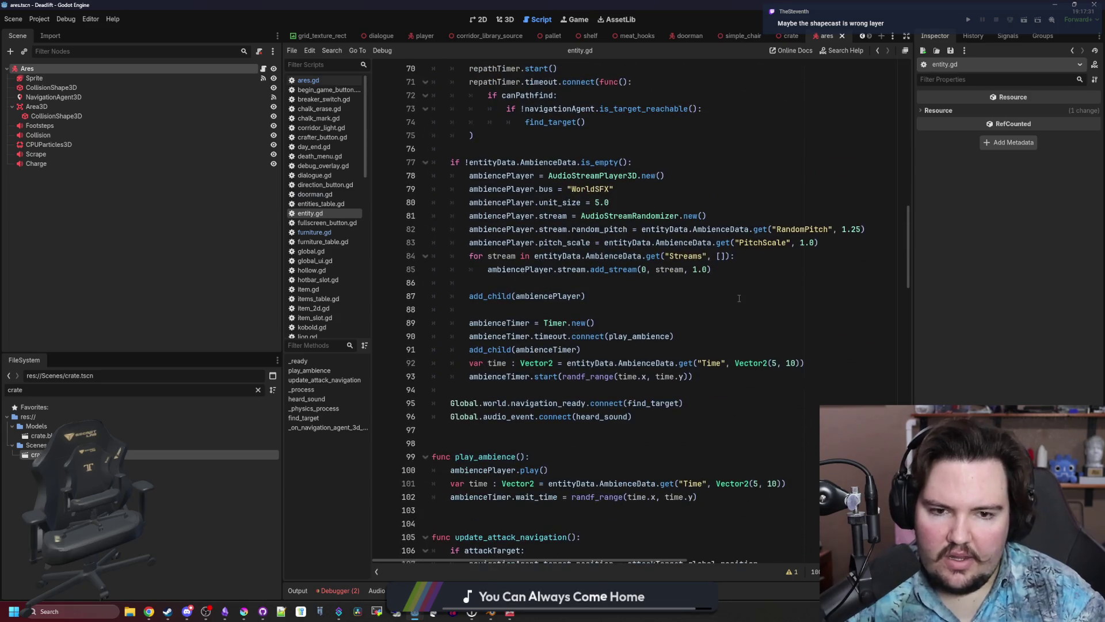
click(630, 331)
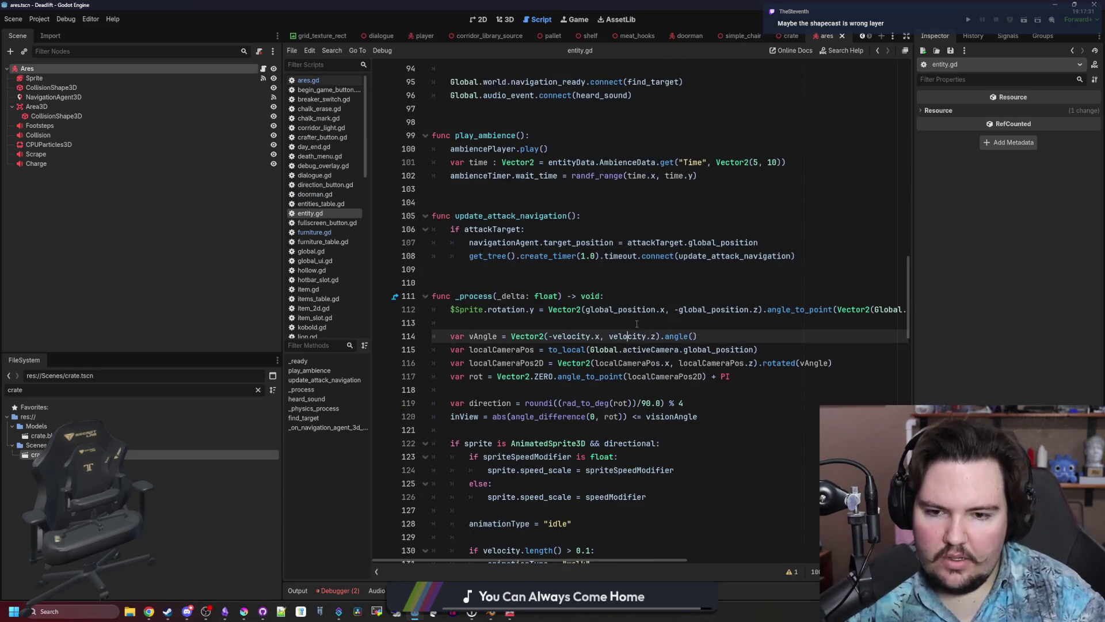
key(Up)
key(Up)
click(639, 325)
scroll(639, 326, up, 4)
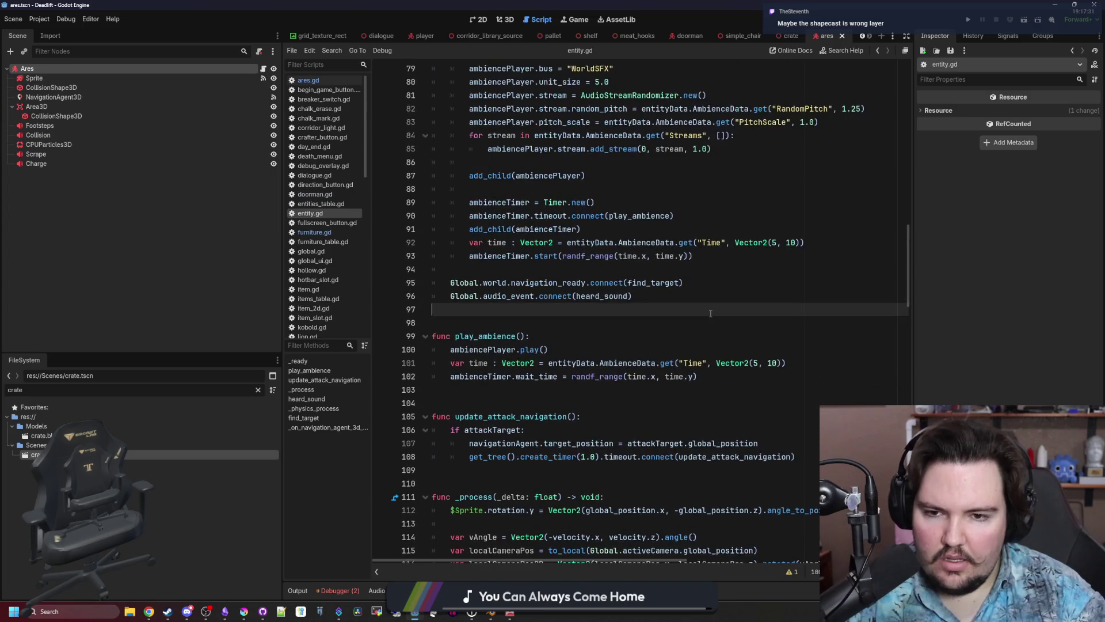
Search entity.gd for '_read' and read the _ready raycast setup near add_child(raycast).
key(ctrl+f)
text(_ready)
scroll(711, 313, down, 2)
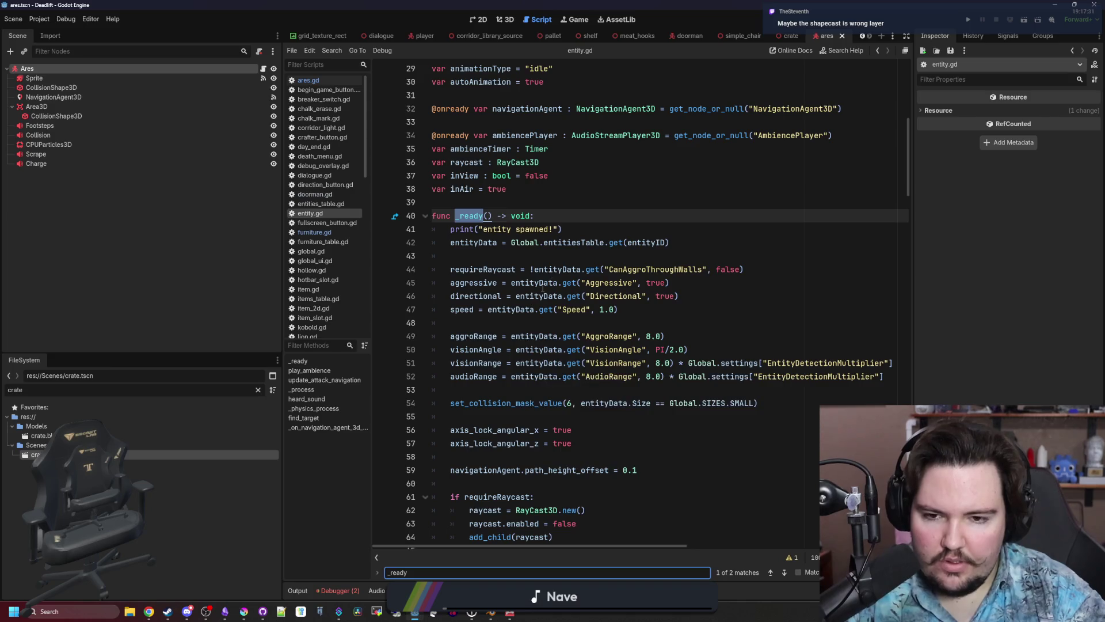
scroll(567, 269, down, 5)
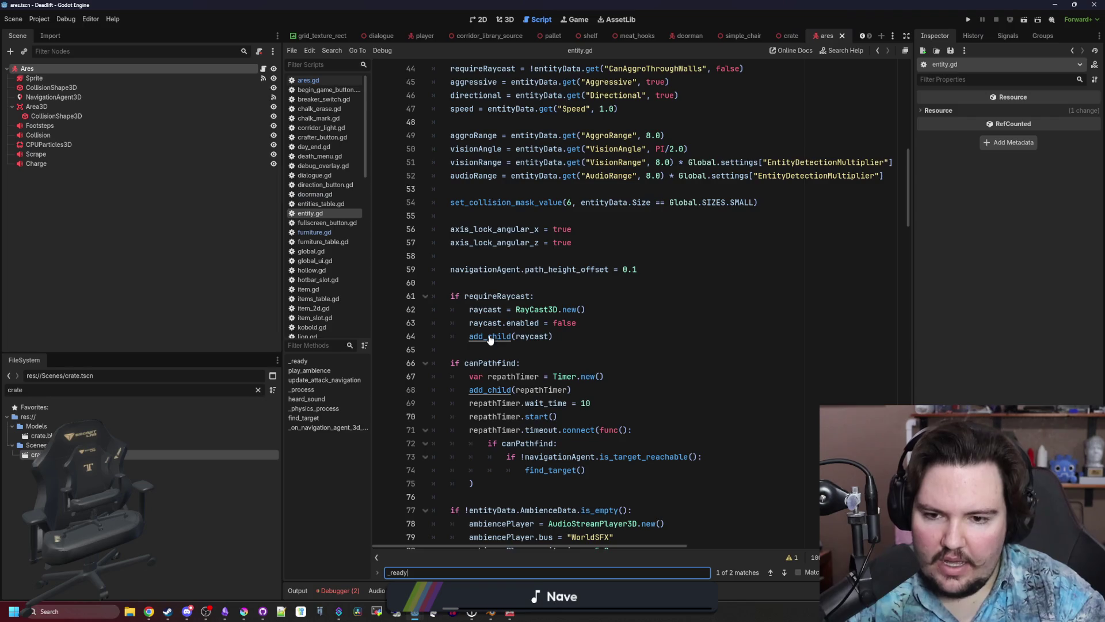
scroll(536, 357, down, 2)
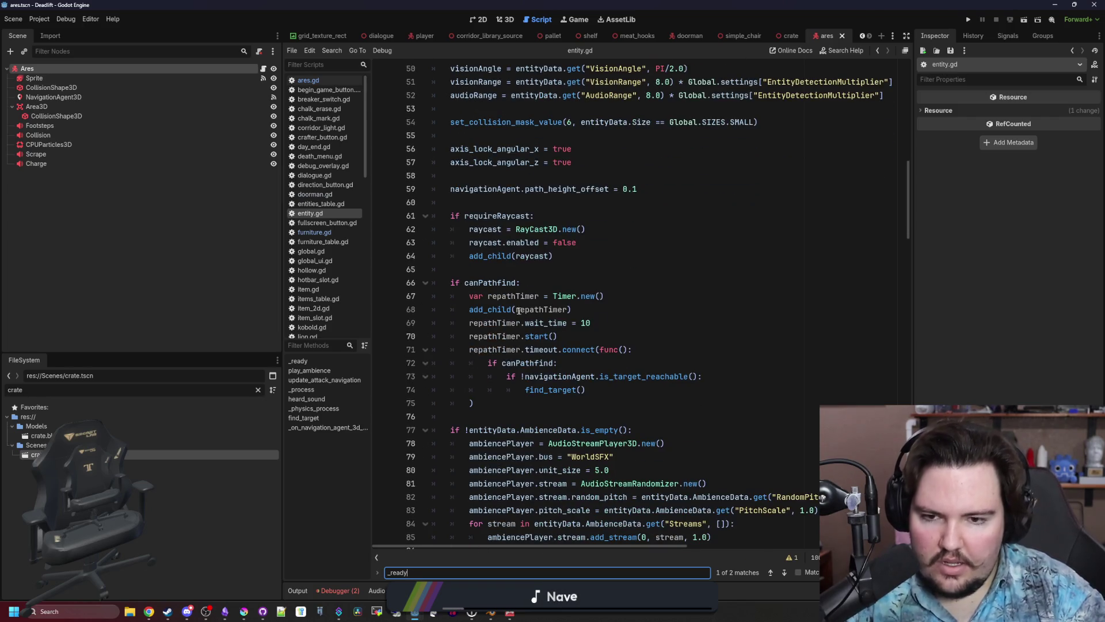
click(508, 270)
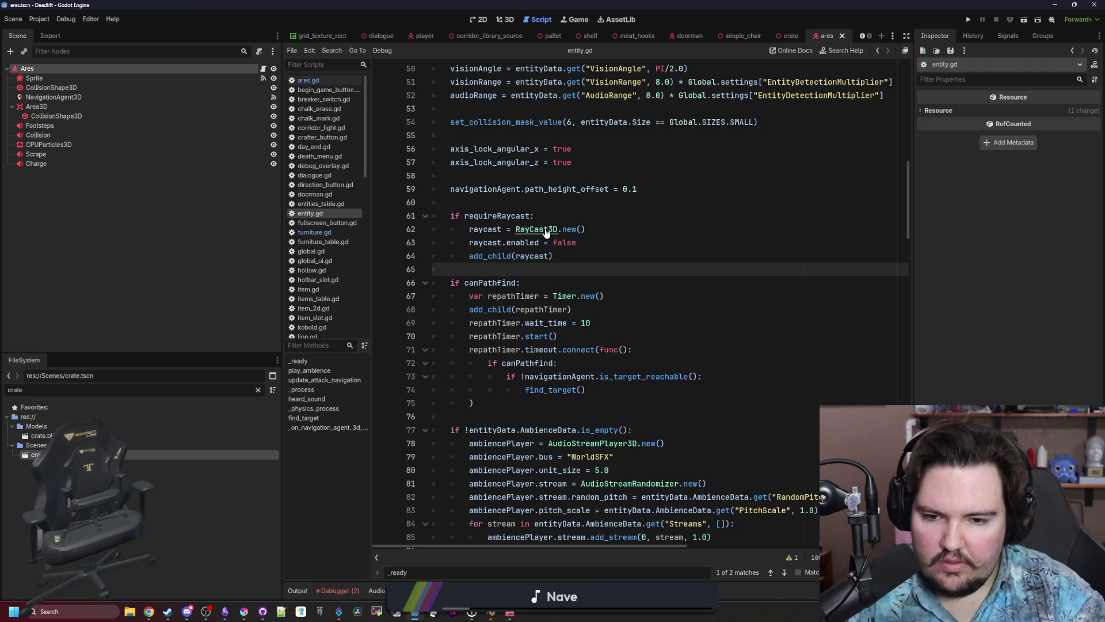
click(600, 261)
Search for 'raycast' in a widened editor and step through matches to the raycast setup.
key(ctrl+f)
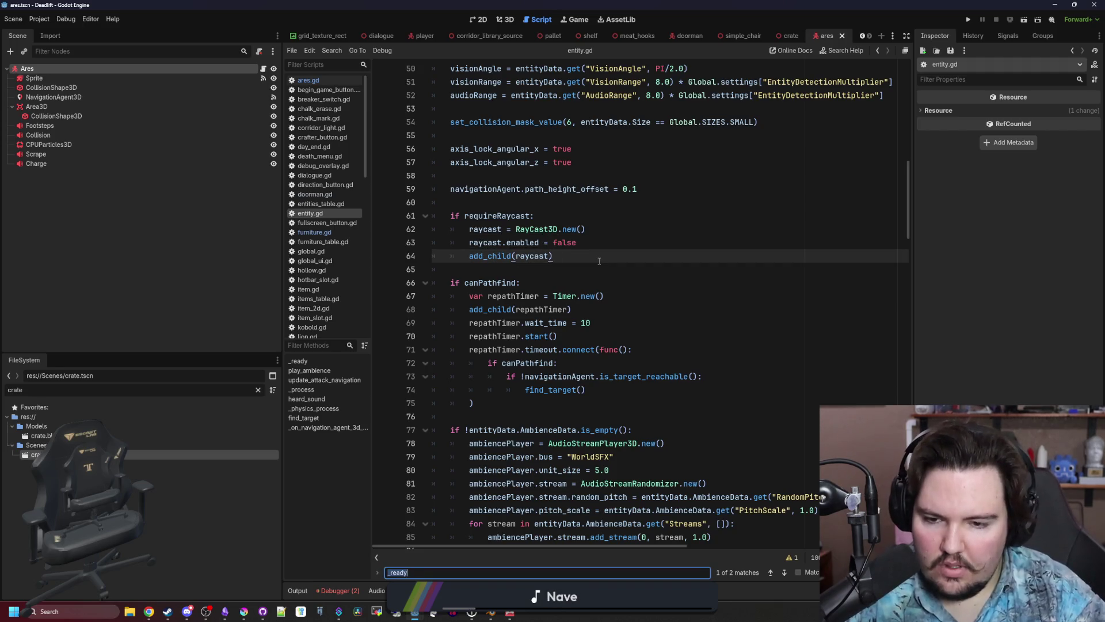
text(raycast)
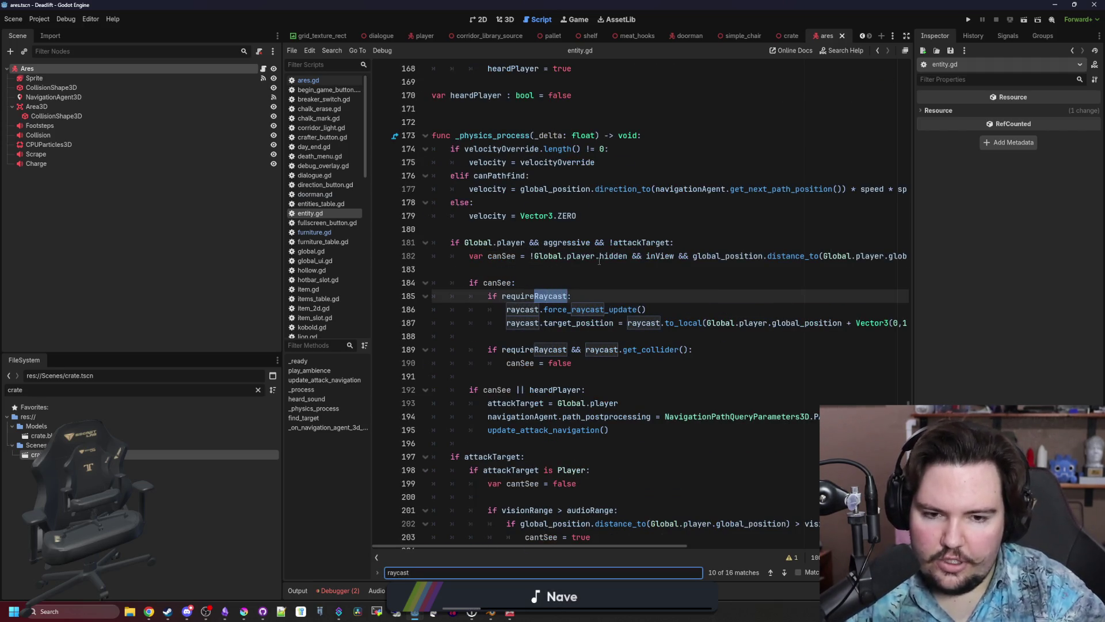
scroll(599, 261, right, 3)
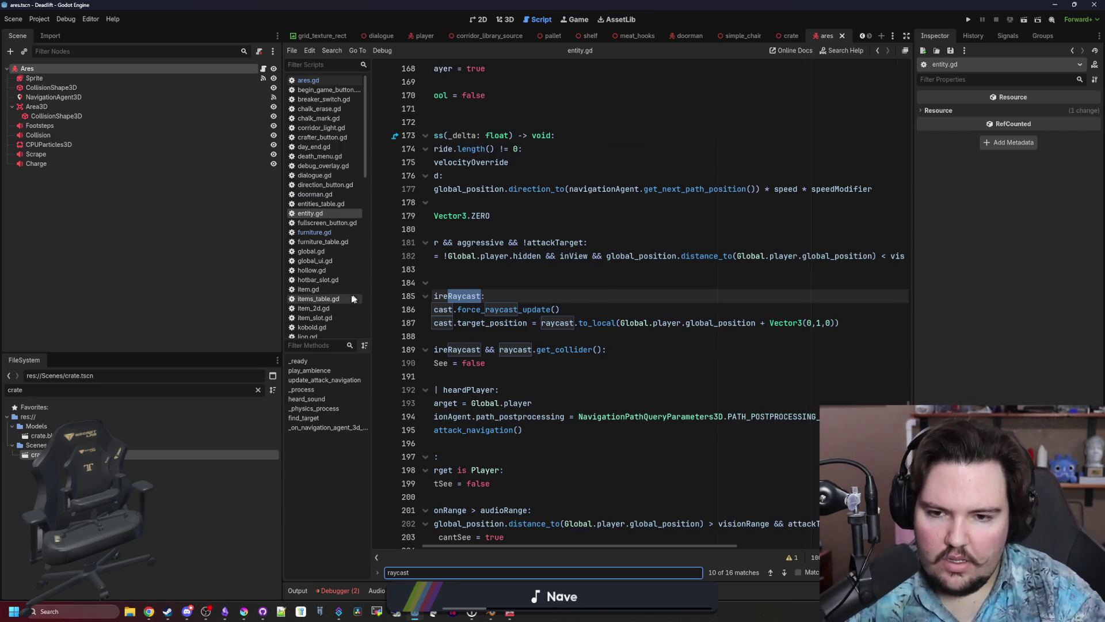
drag(281, 292, 124, 346)
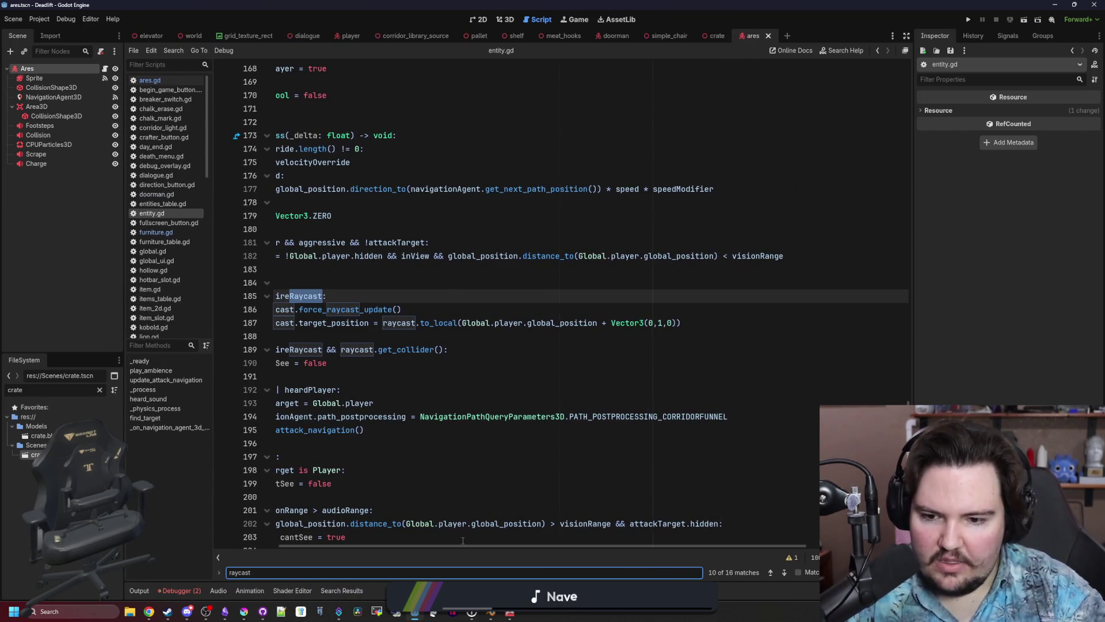
scroll(463, 540, left, 3)
click(460, 338)
key(ctrl+f)
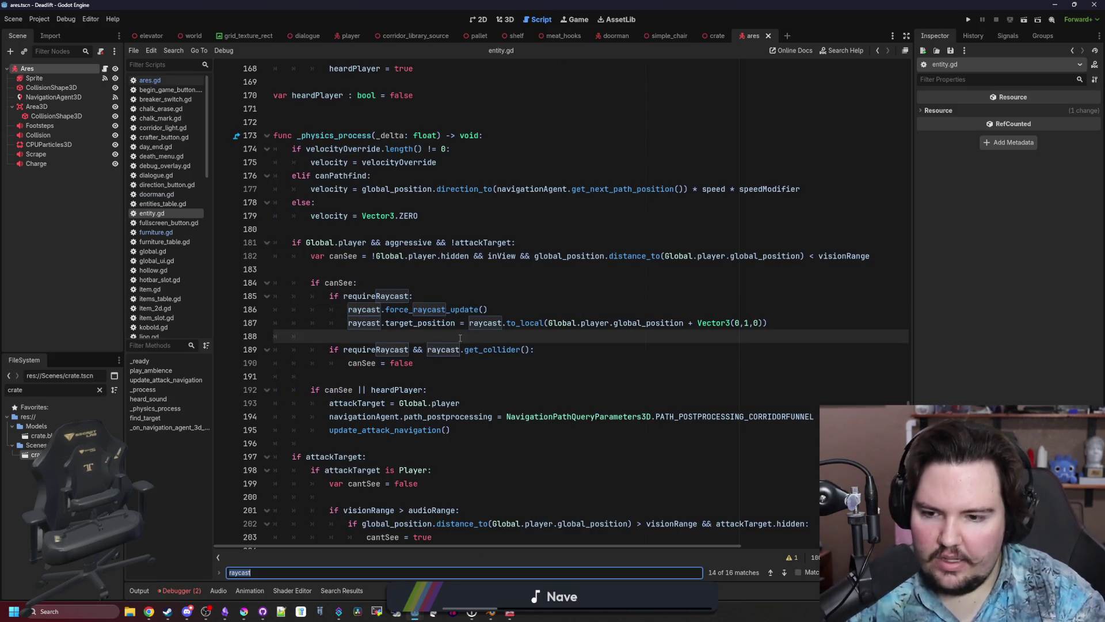
key(Return)
key(Return)
key(Return)
key(Return)
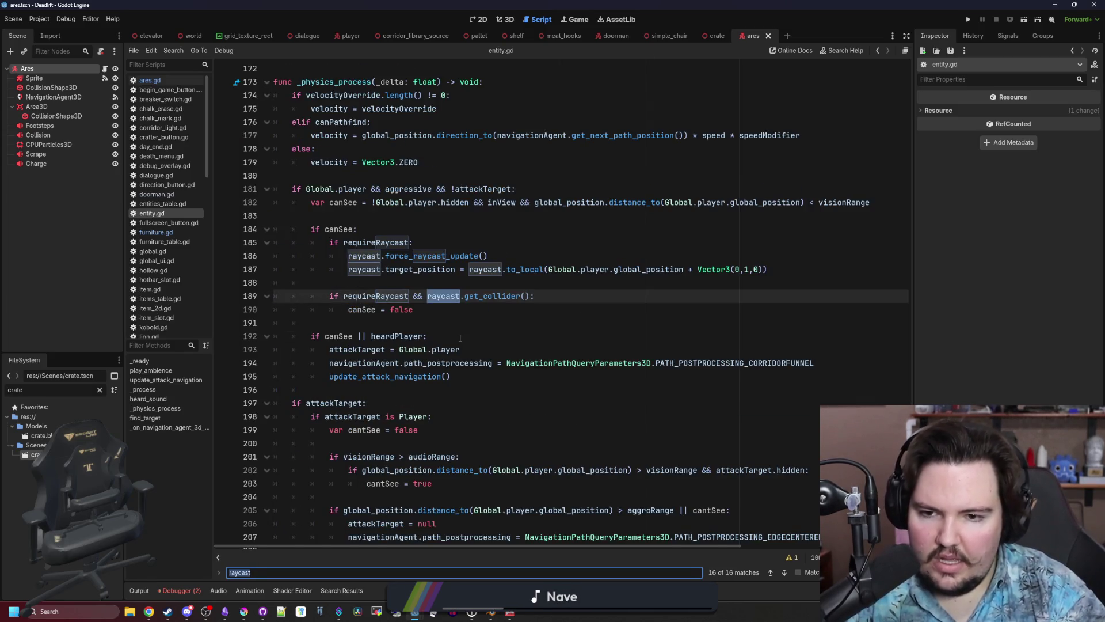
key(Return)
key(Return)
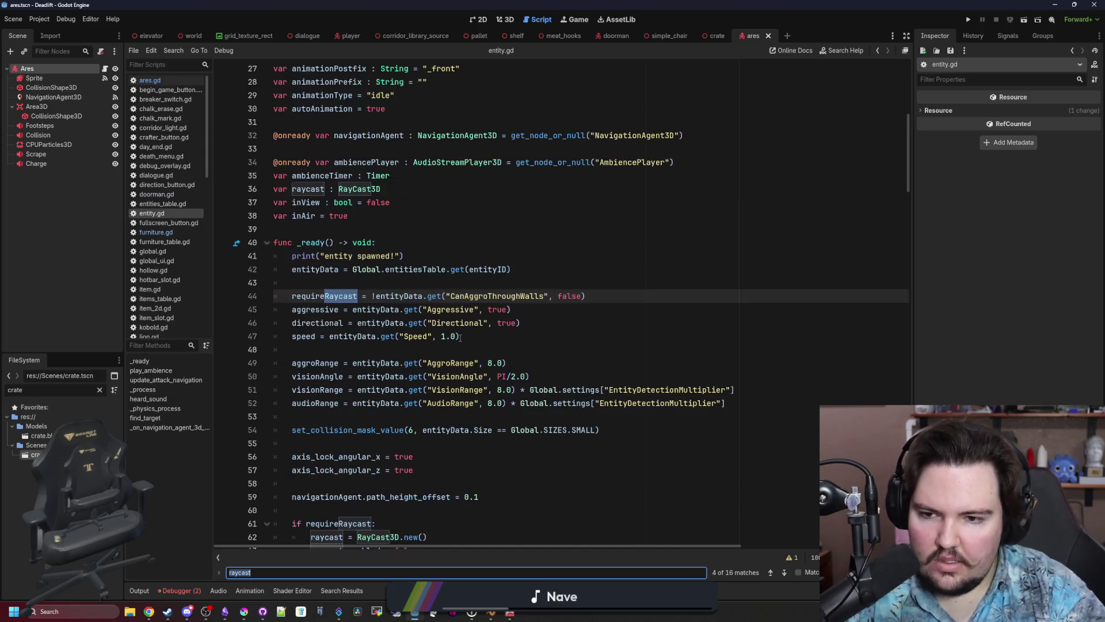
key(Return)
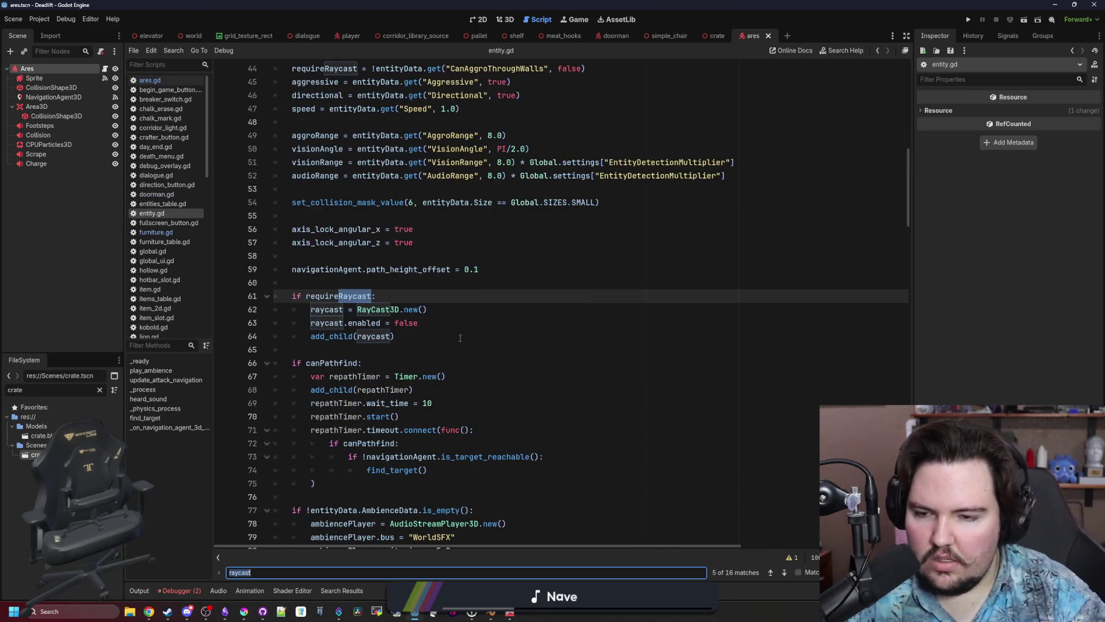
Add a new line 'raycast.collision_mask' after line 63 using autocomplete.
click(436, 324)
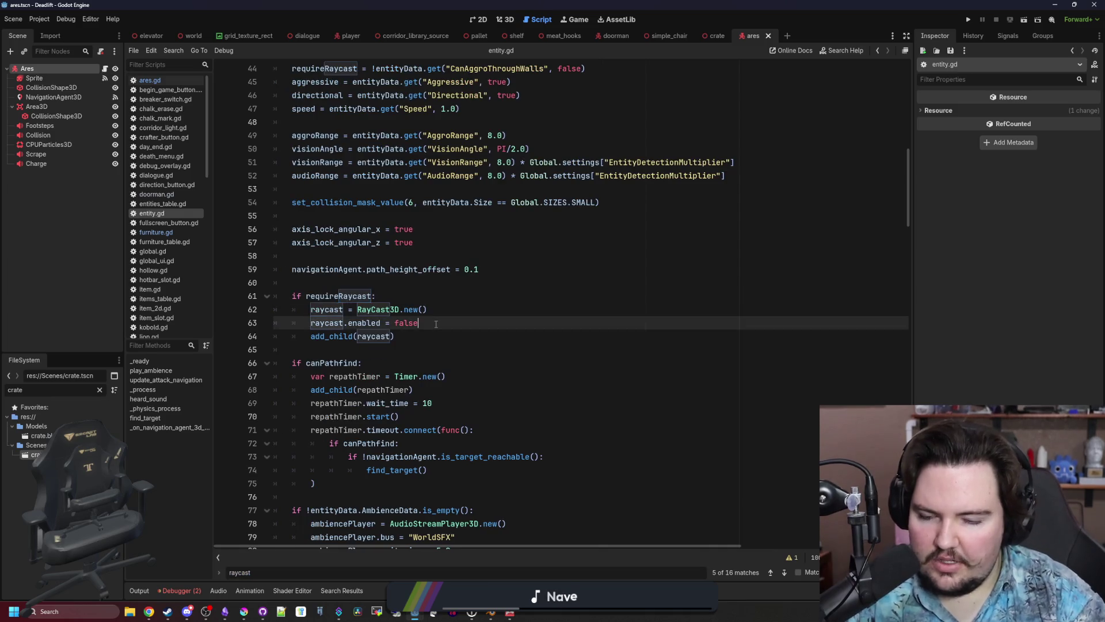
key(Return)
text(raycast.coll)
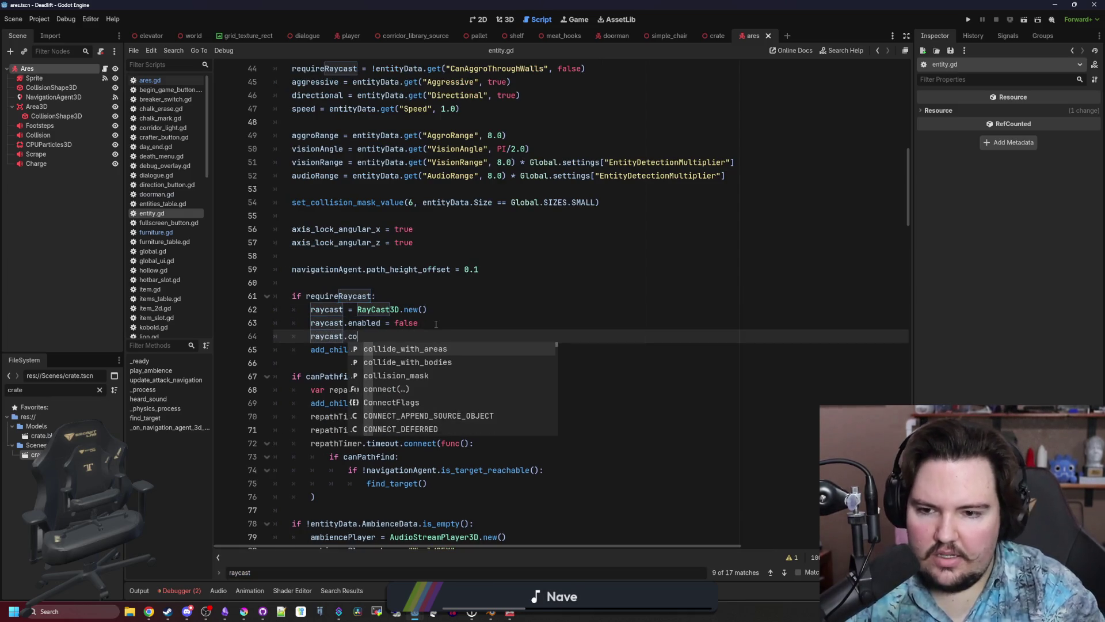
key(Down)
key(Down)
key(Return)
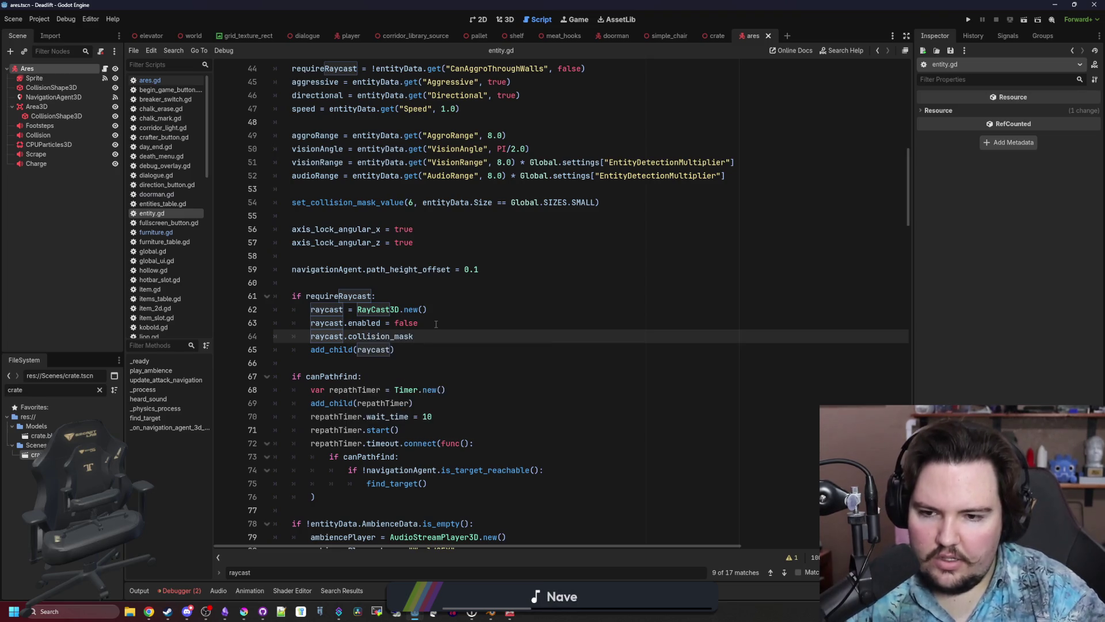
Read the RayCast3D collision_mask documentation and return to entity.gd.
ctrl+click(389, 343)
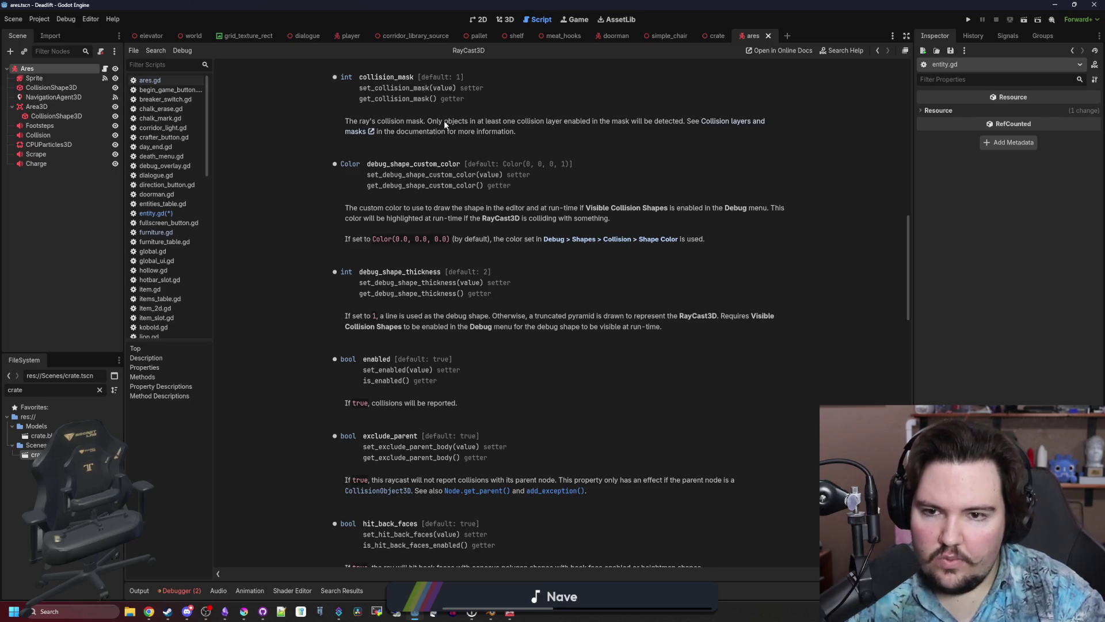
click(633, 125)
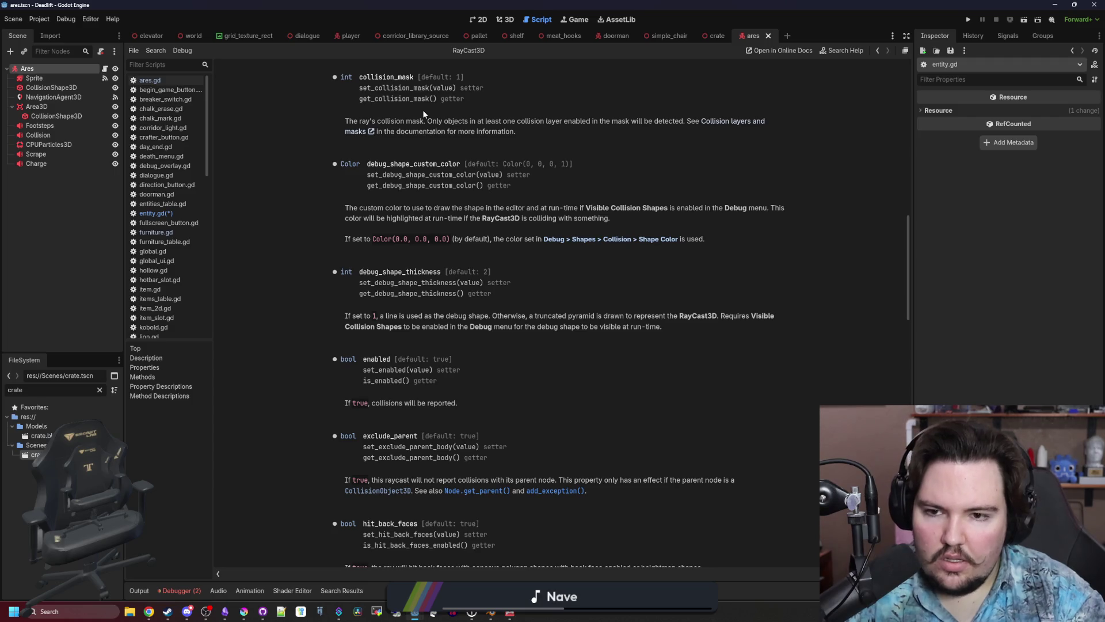
key(alt+Left)
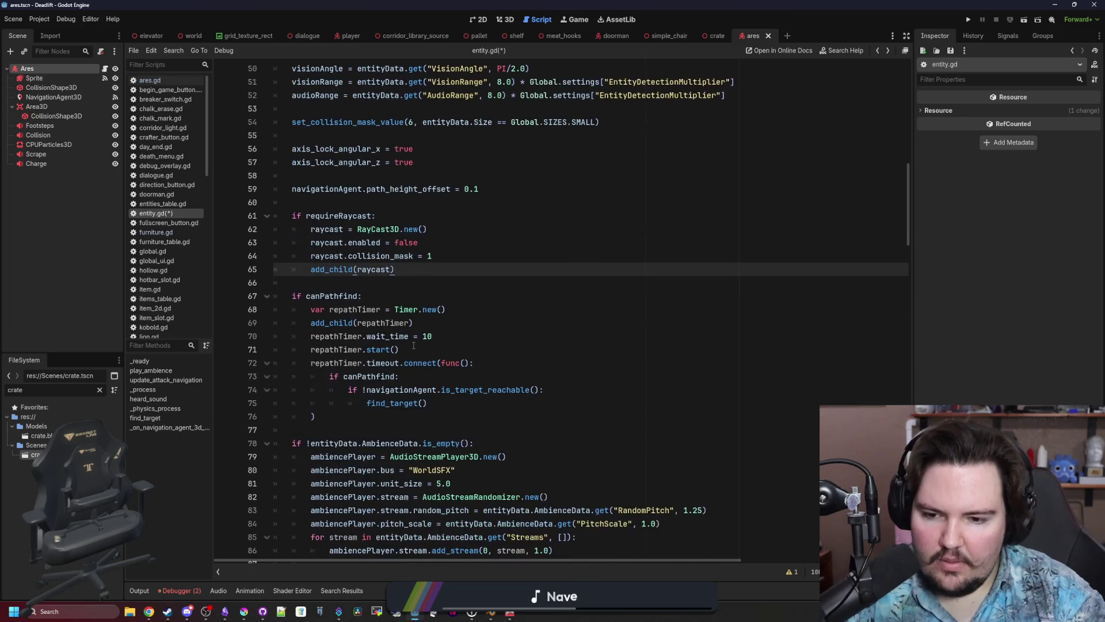
Delete the raycast.collision_mask line and save entity.gd.
scroll(419, 347, up, 1)
drag(436, 337, 339, 349)
triple_click(323, 336)
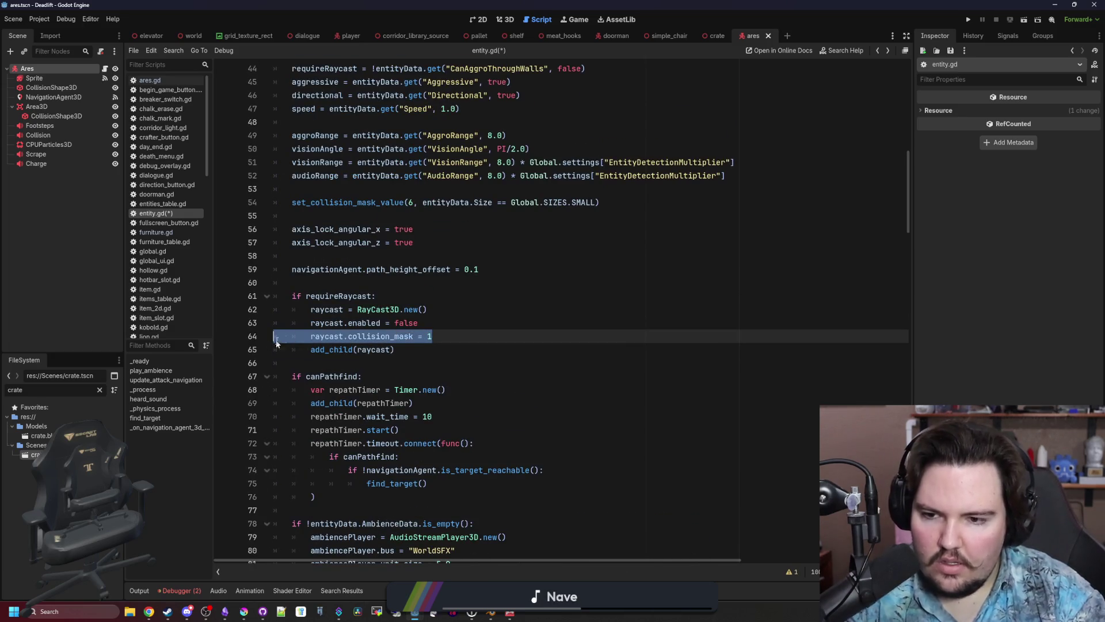
key(BackSpace)
key(ctrl+s)
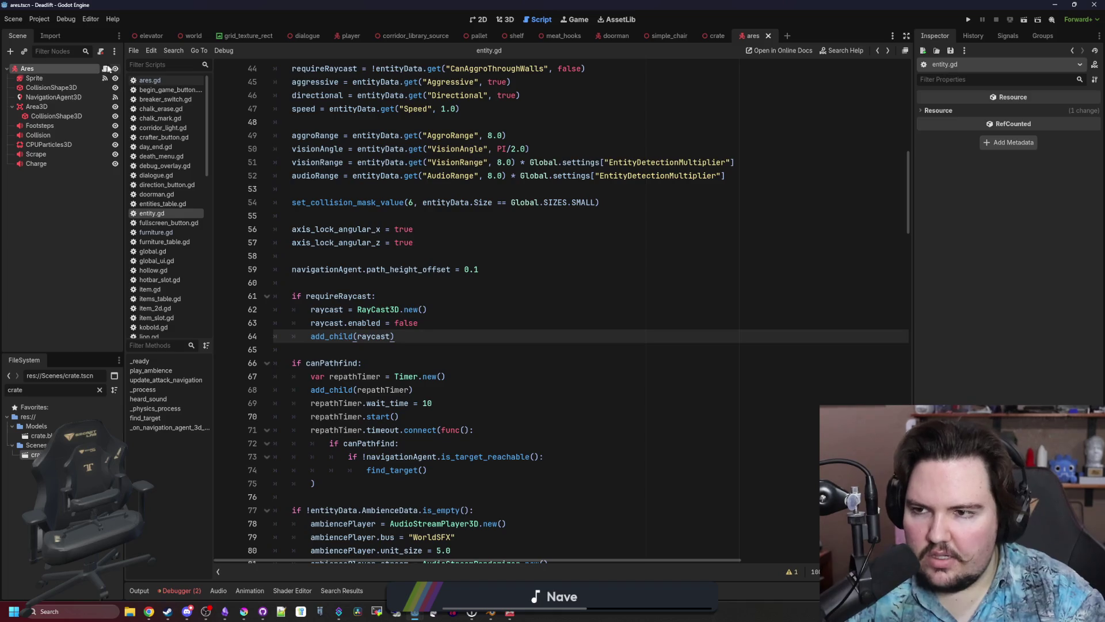
click(105, 69)
Open ares.gd and scroll down to the check_charge function.
click(443, 283)
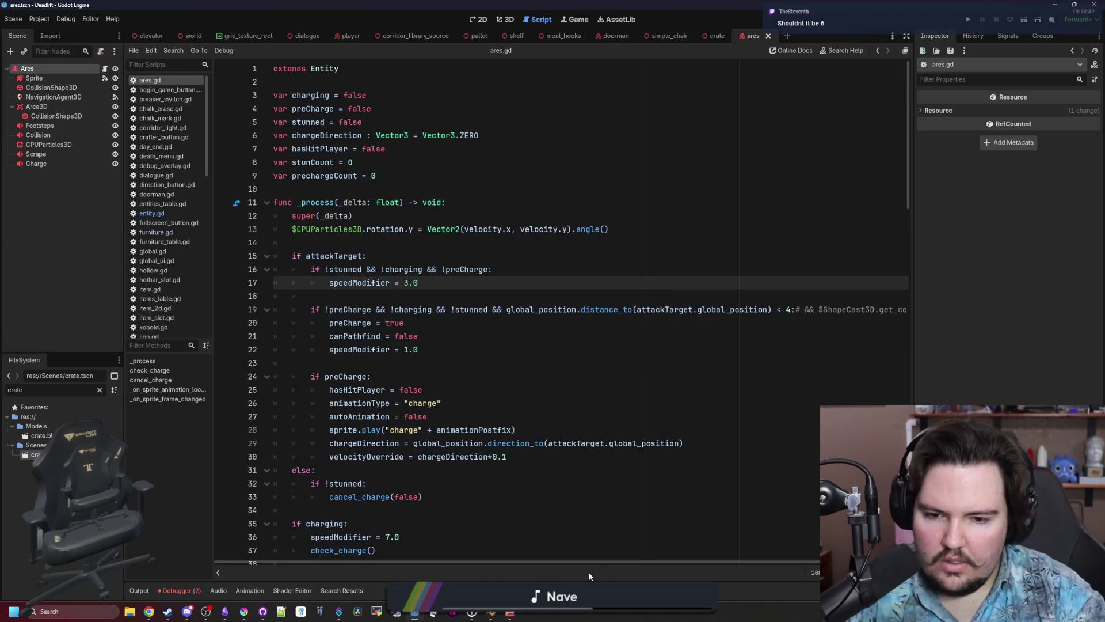
mouse_move(597, 562)
mouse_down()
mouse_move(658, 561)
mouse_move(592, 562)
mouse_up()
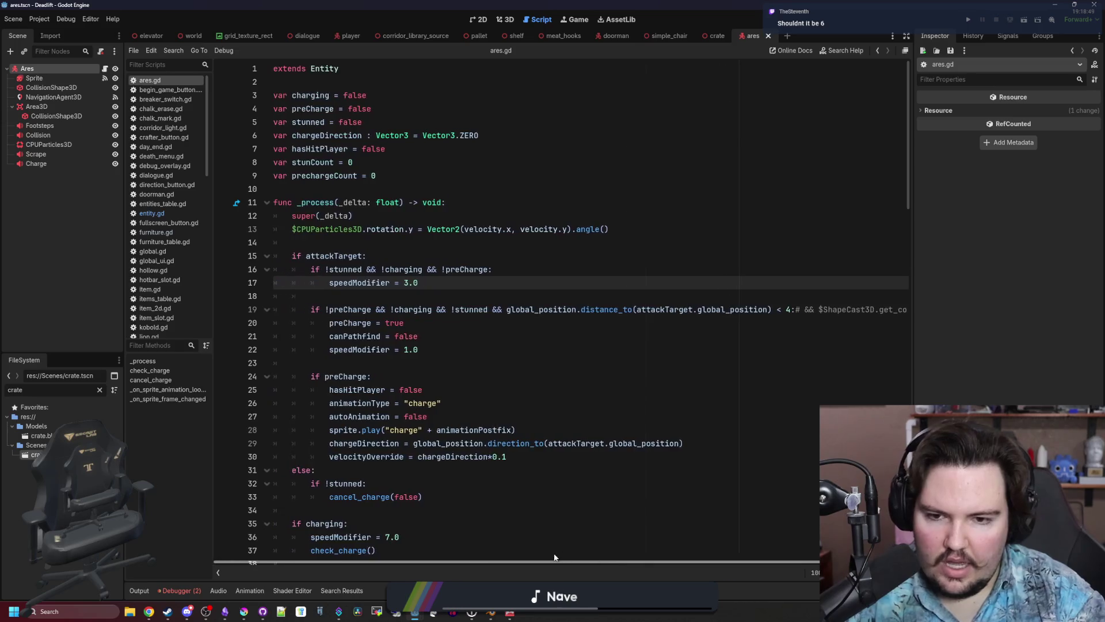
scroll(459, 396, down, 9)
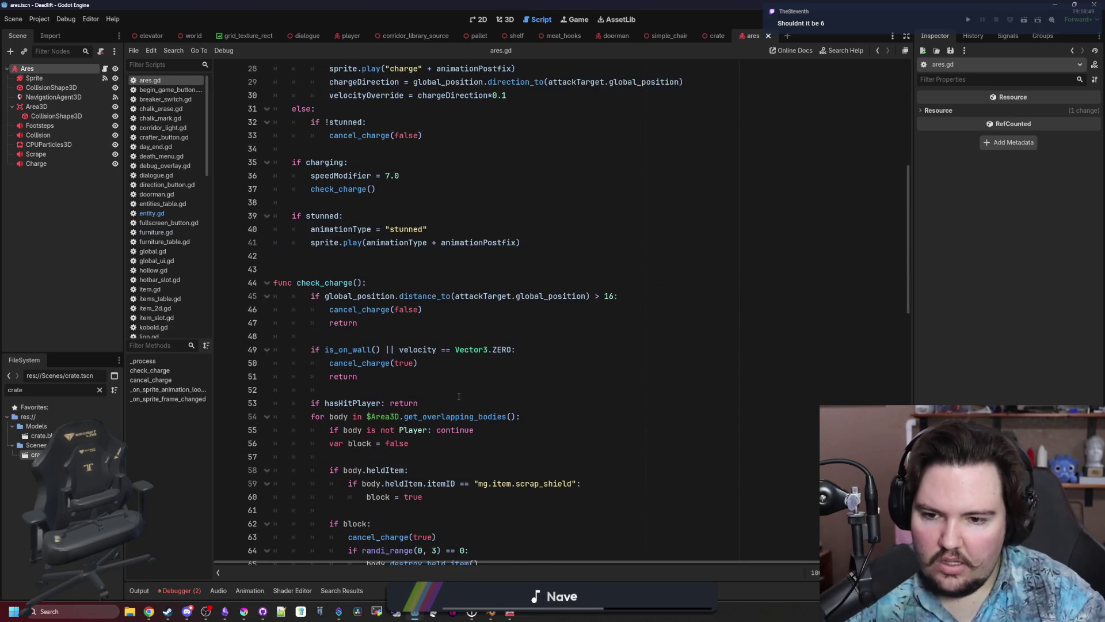
scroll(391, 366, down, 3)
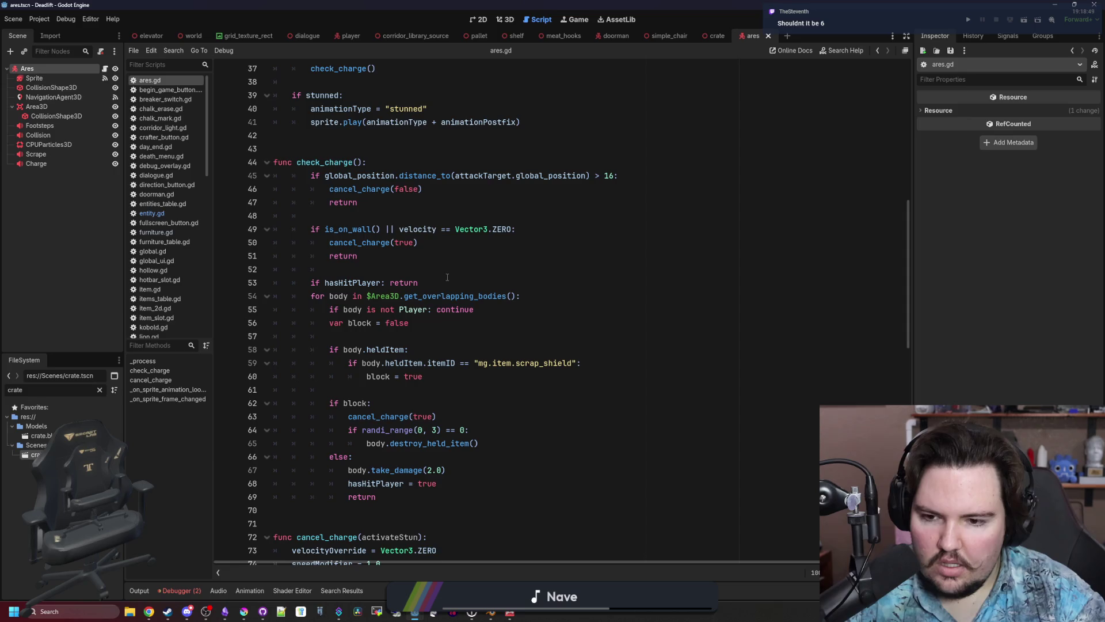
click(443, 275)
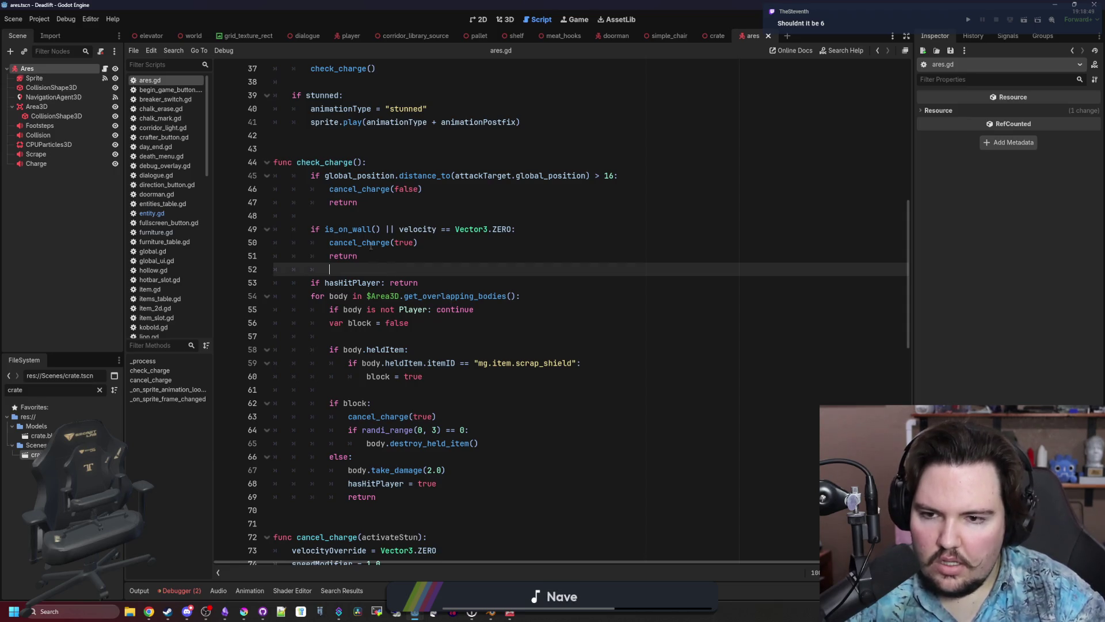
Read the is_on_wall documentation from line 49, then return to ares.gd.
click(357, 230)
ctrl+click(356, 230)
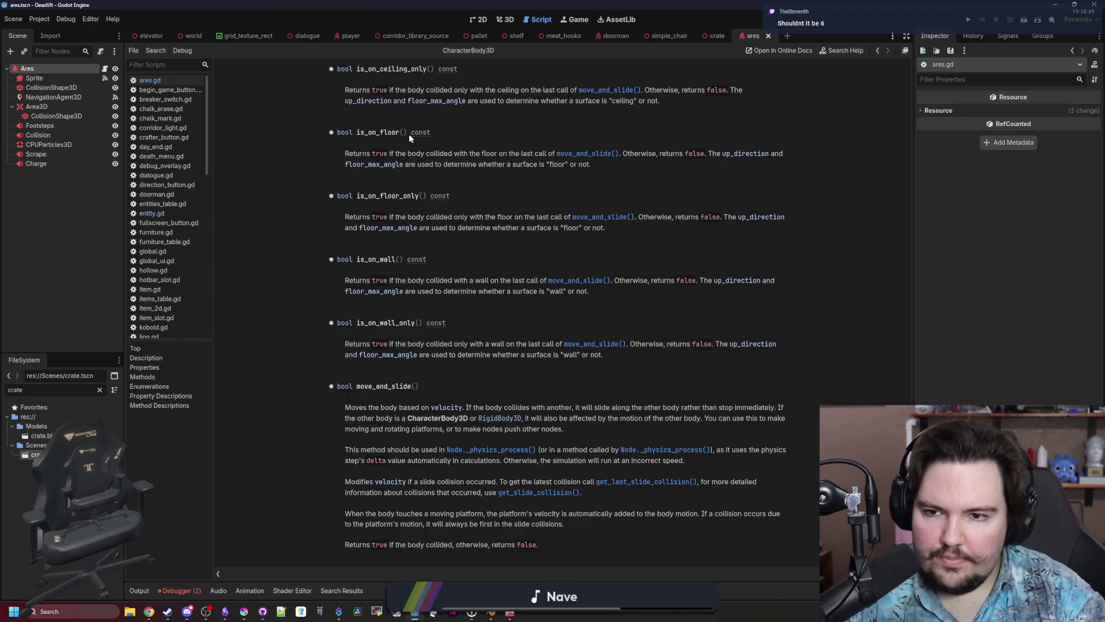
mouse_move(408, 280)
mouse_down()
mouse_move(514, 291)
mouse_move(648, 280)
mouse_up()
click(648, 280)
key(alt+Left)
Select the Ares node in the Scene dock to show its collision layer and mask.
click(418, 242)
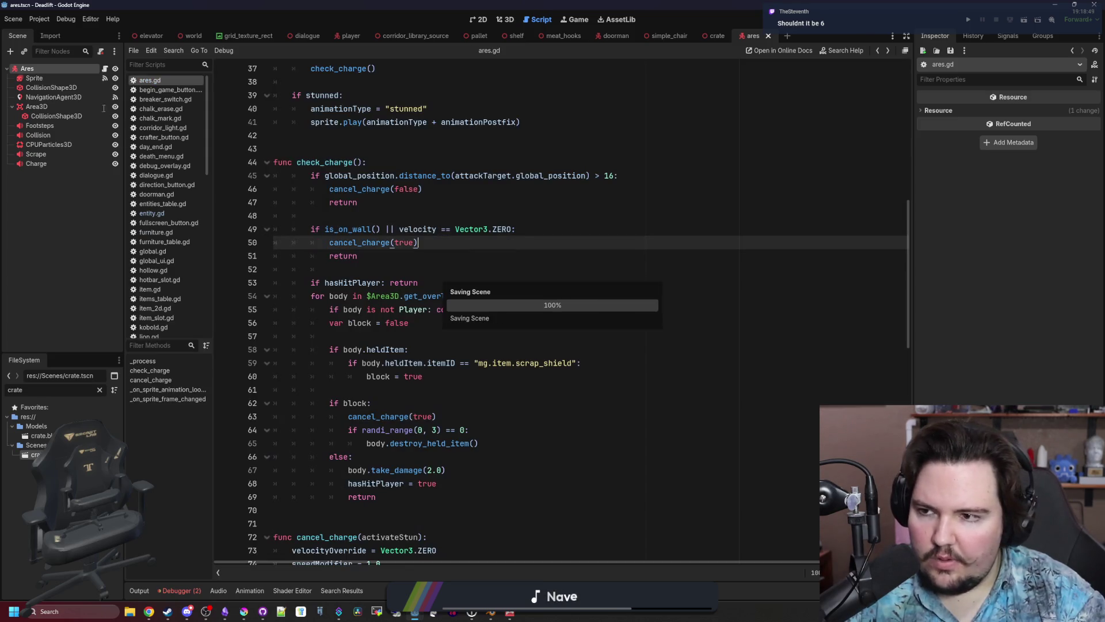
click(44, 69)
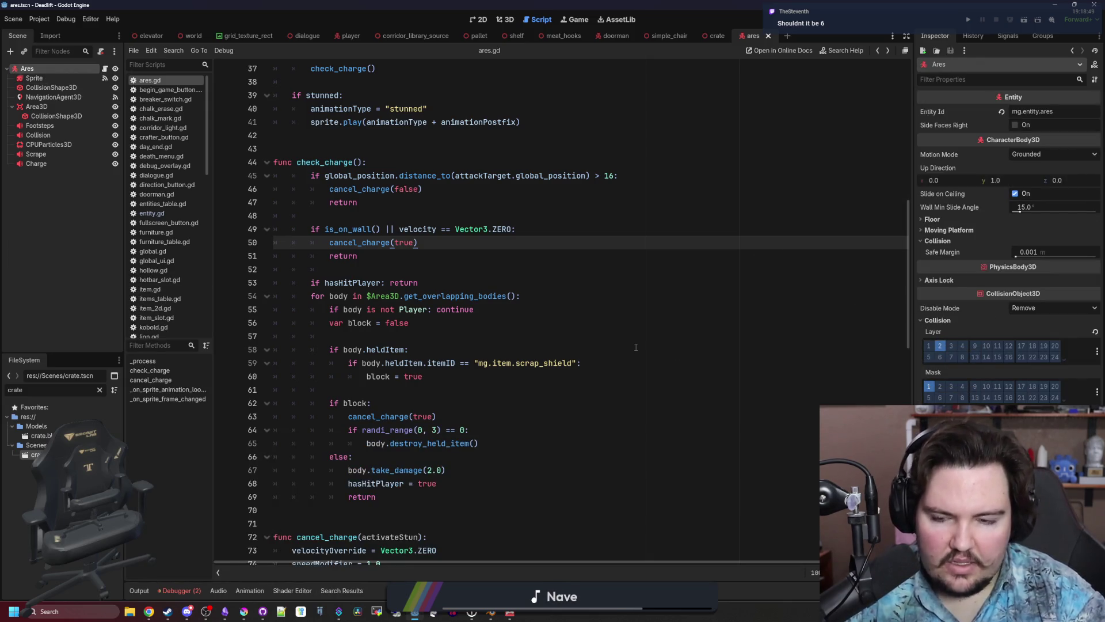
click(383, 267)
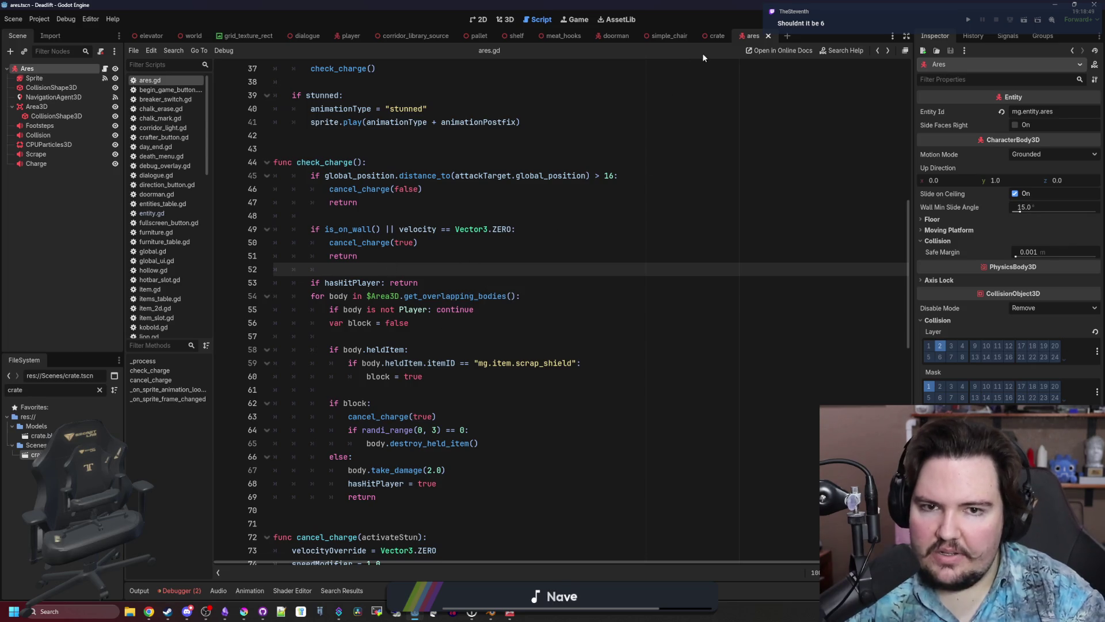
Inspect the collision layers of the crate and simple_chair StaticBody3D nodes.
click(715, 36)
click(64, 70)
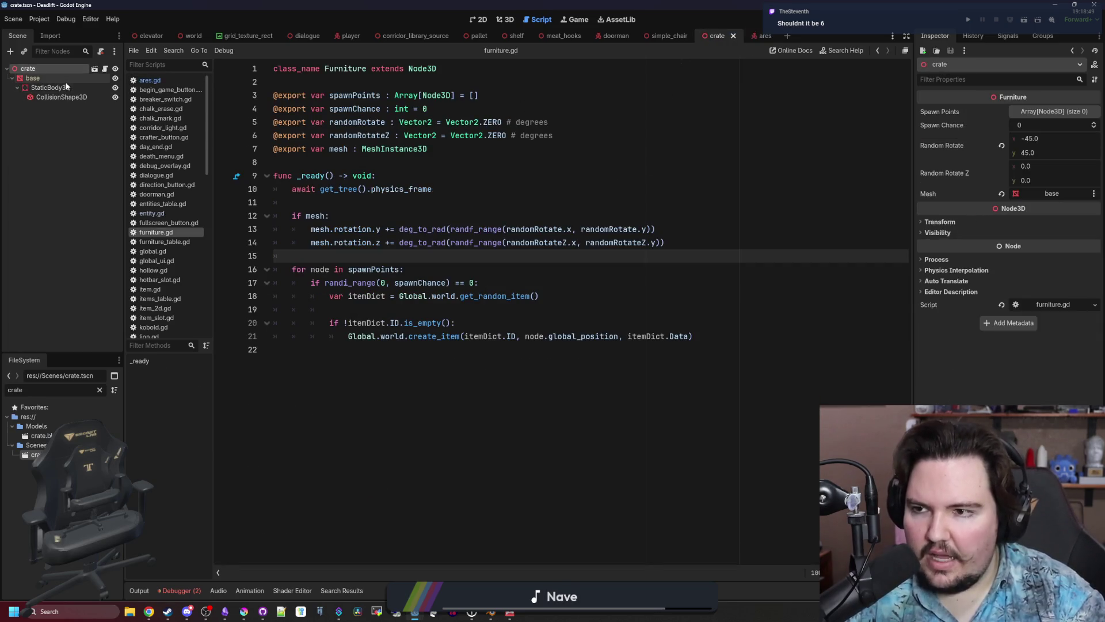
click(66, 88)
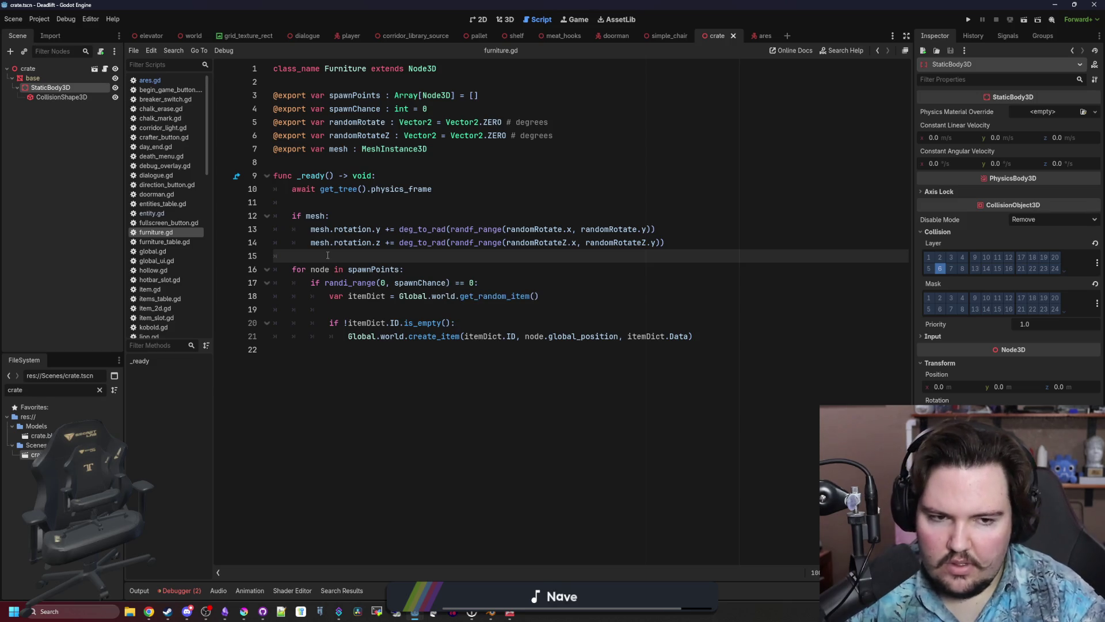
click(654, 37)
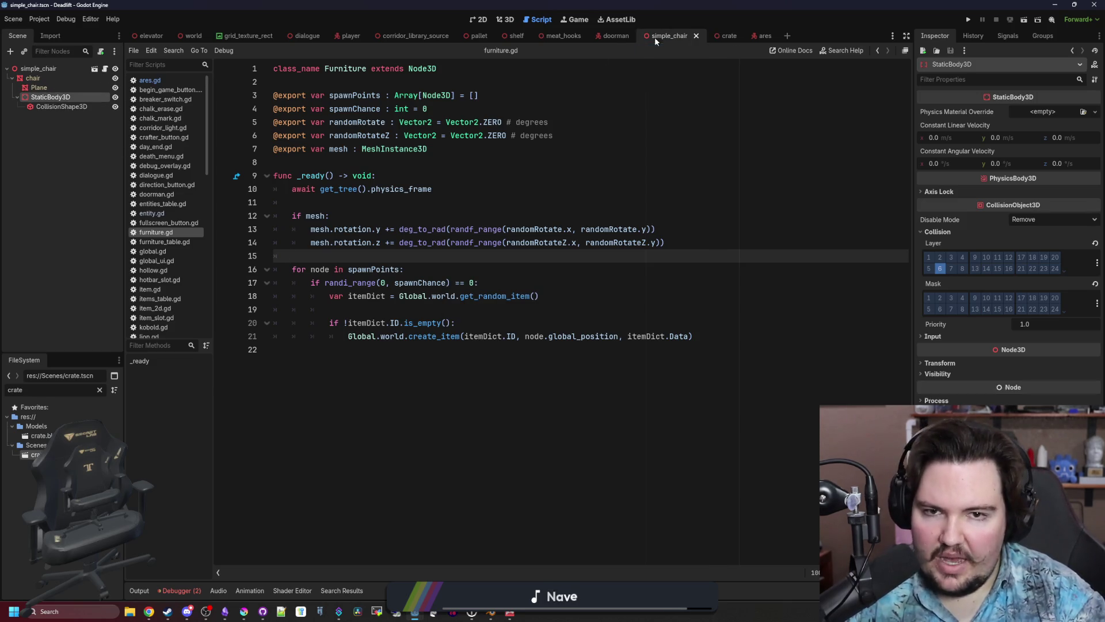
click(45, 79)
click(45, 89)
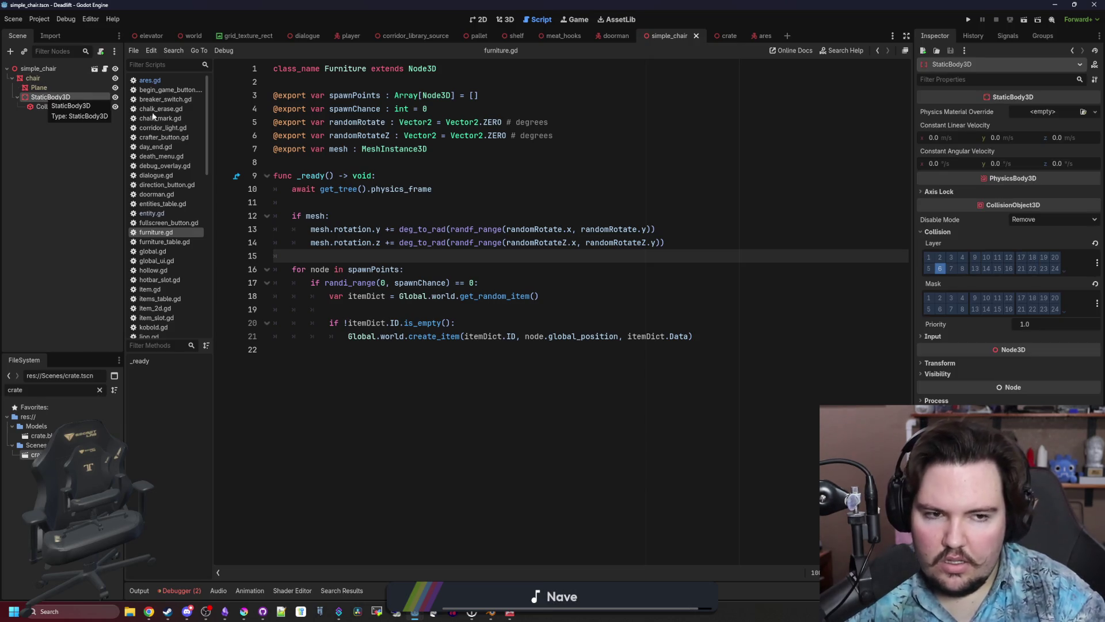
click(323, 202)
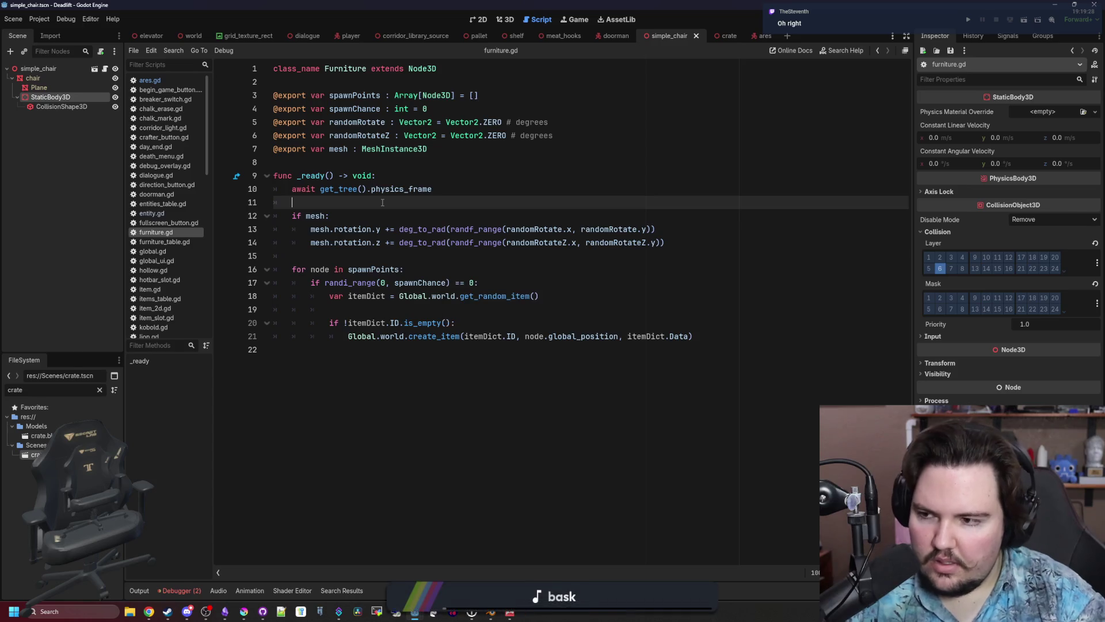
Check the Doorman's collision properties and the shelf StaticBody3D on layer 6, Furniture, then return to ares.
click(614, 37)
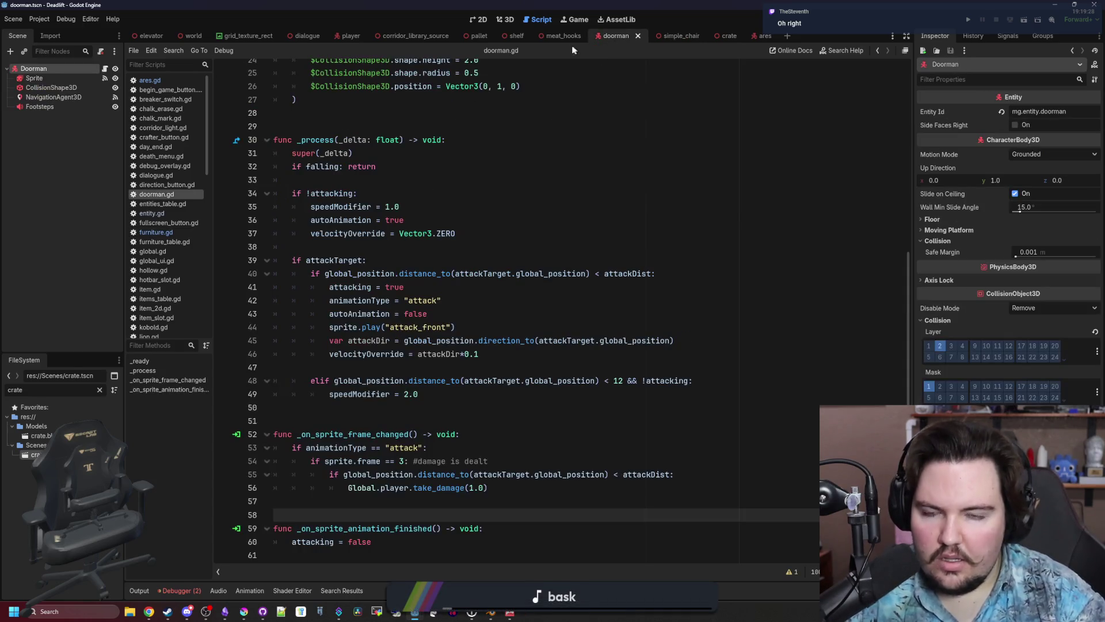
click(70, 68)
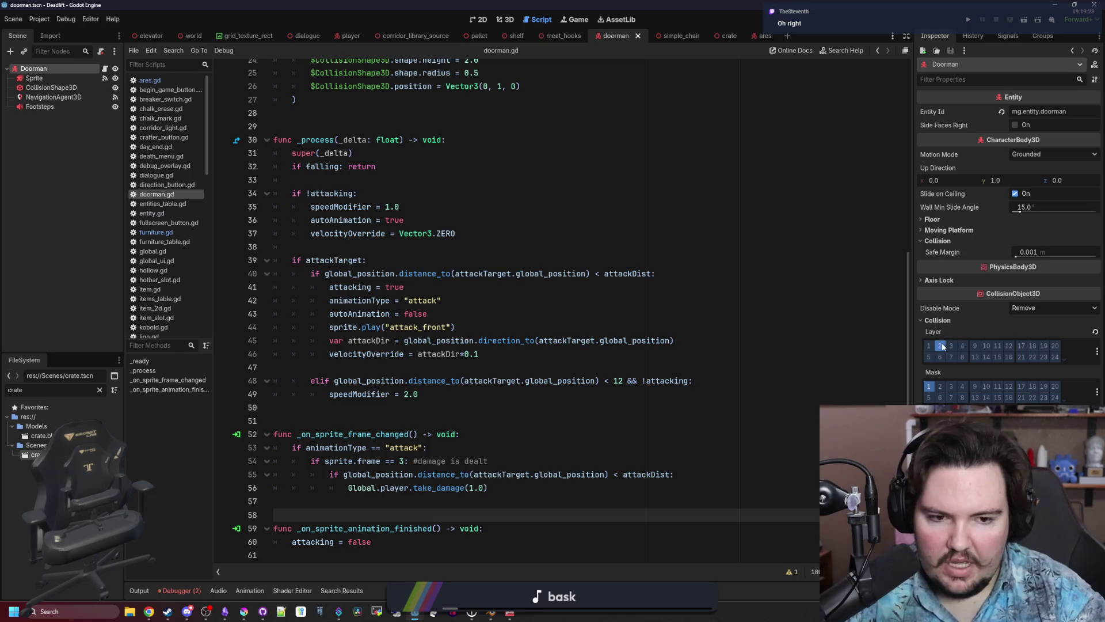
click(429, 286)
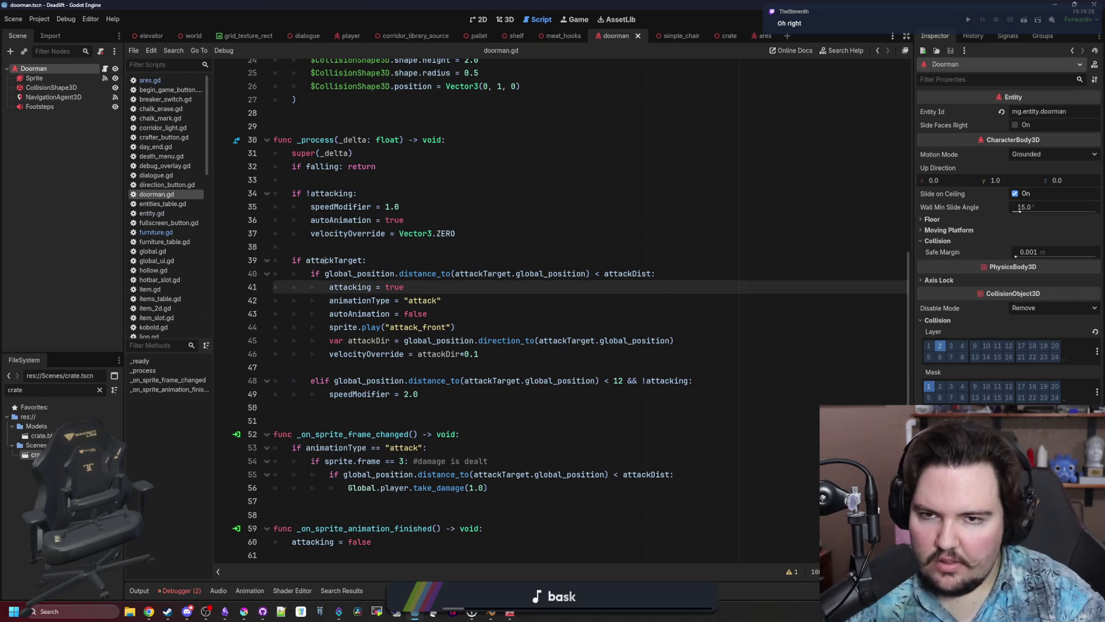
click(517, 36)
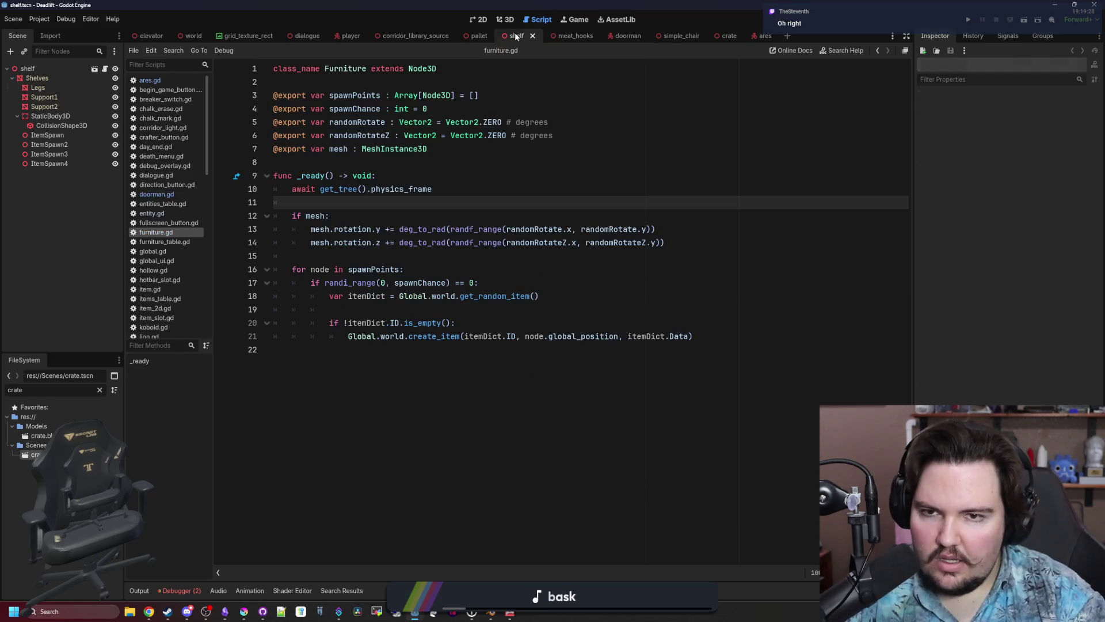
click(46, 117)
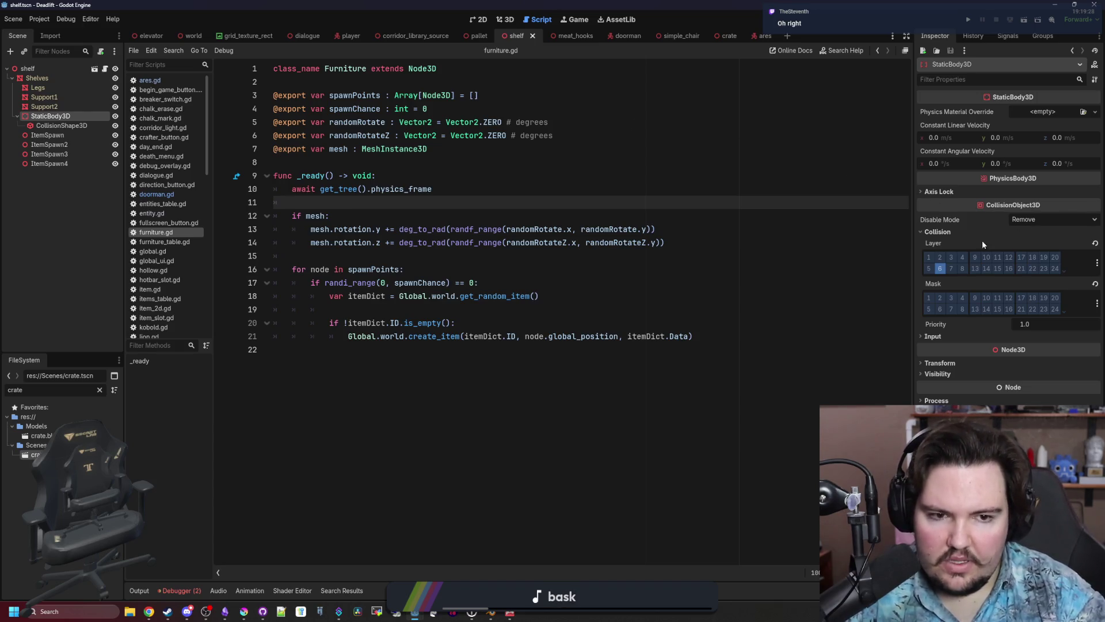
click(762, 35)
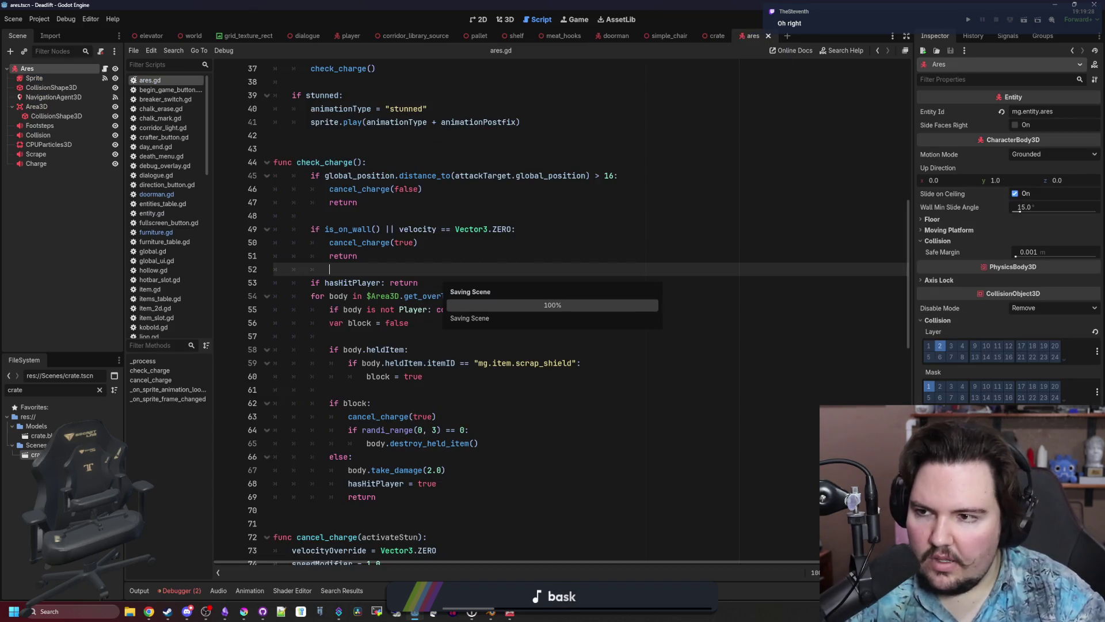
Open the Entity base script entity.gd and start a search in it.
scroll(333, 173, up, 12)
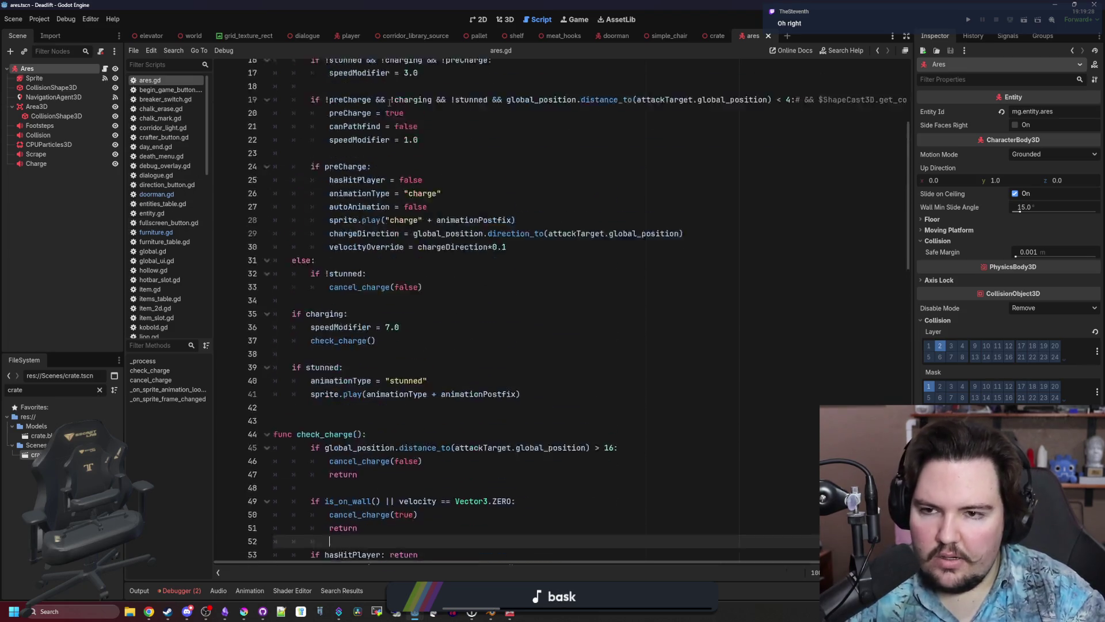
click(338, 69)
ctrl+click(338, 69)
key(ctrl+f)
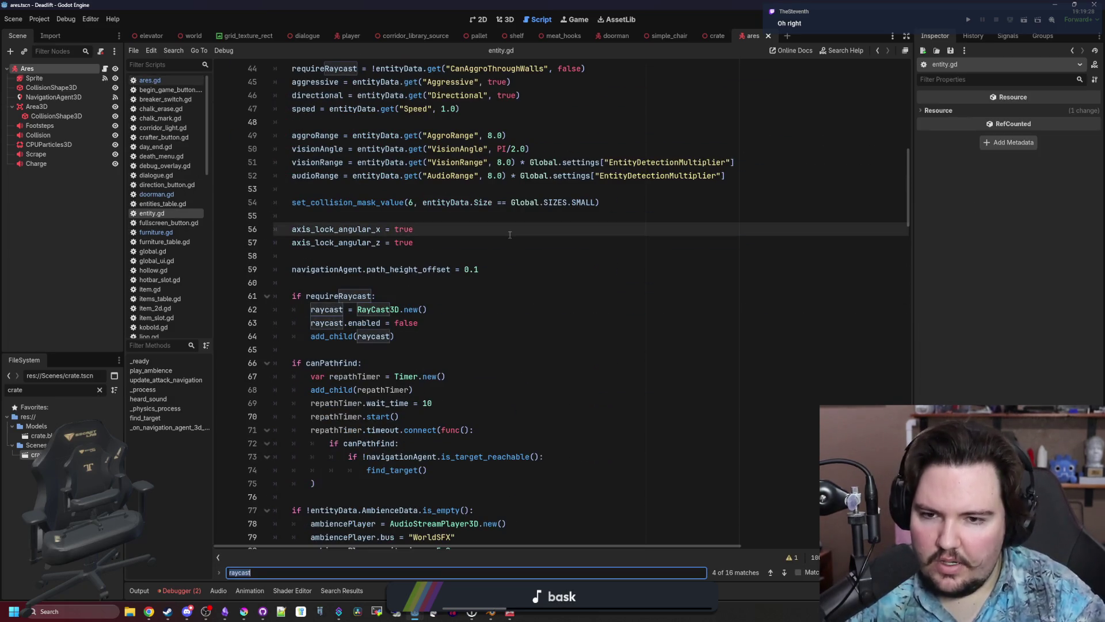
Comment out line 54's set_collision_mask_value(6, ...) call with Ctrl+K and save entity.gd.
drag(415, 324, 287, 329)
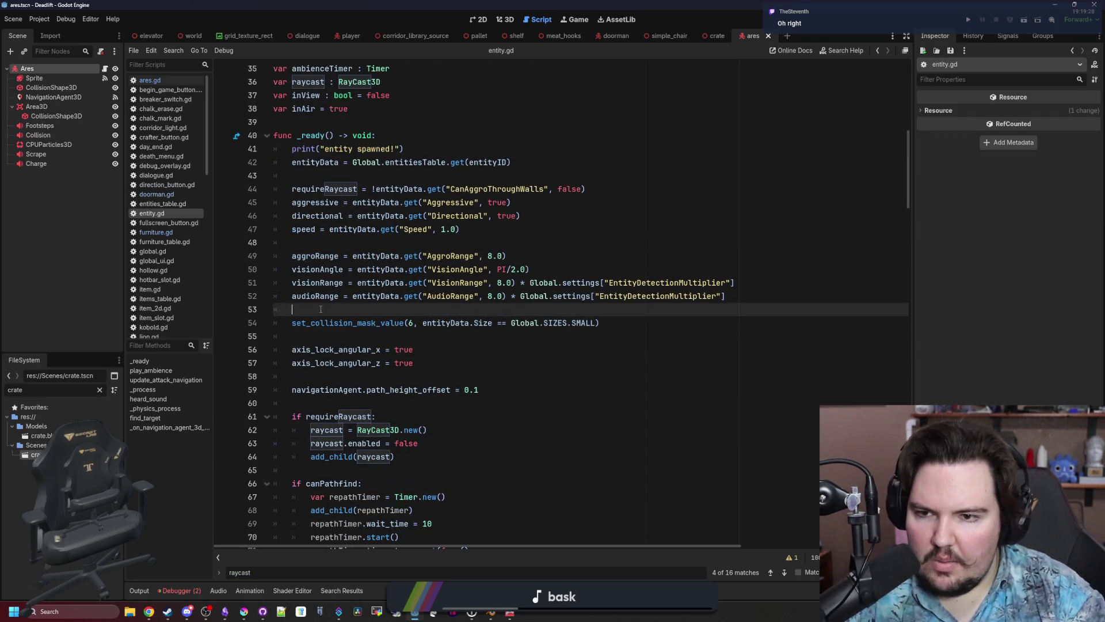
drag(451, 323, 469, 323)
key(shift+End)
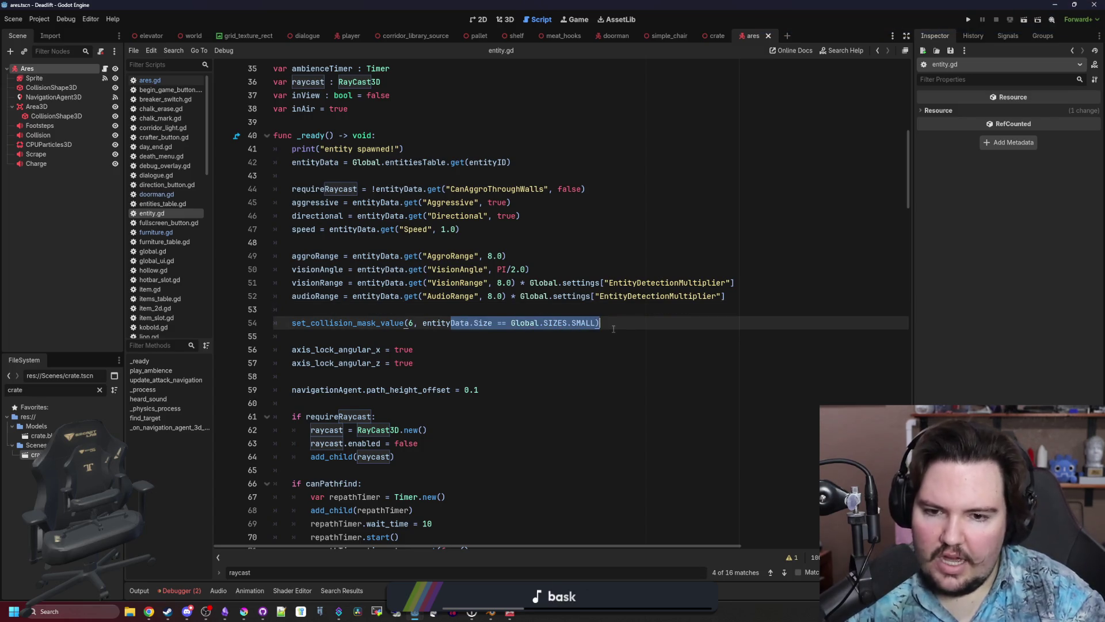
key(End)
click(389, 307)
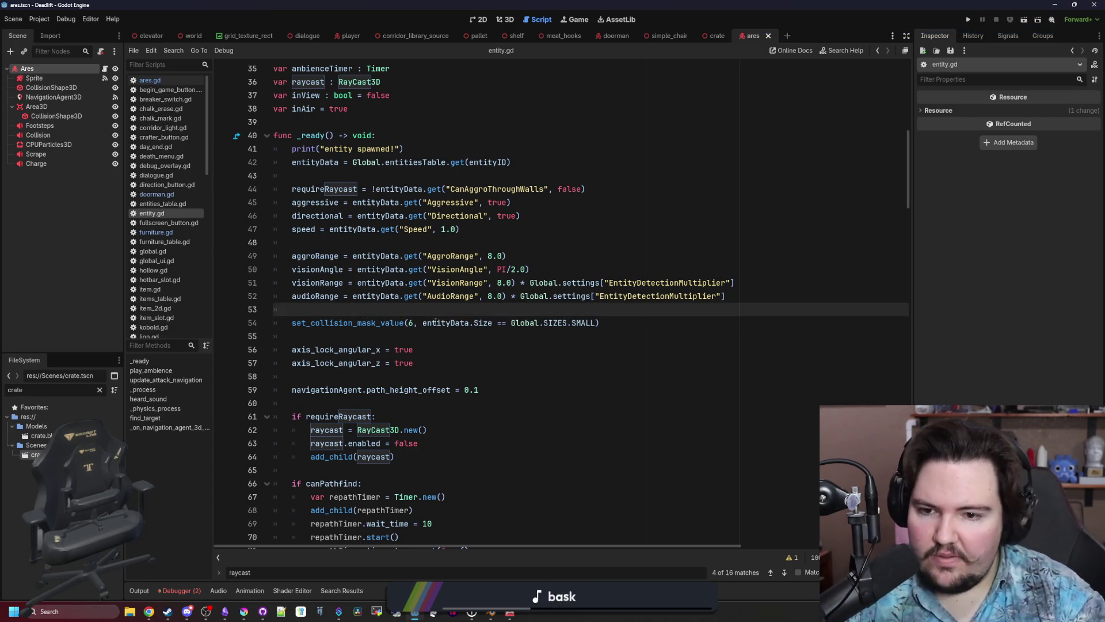
drag(424, 323, 605, 323)
key(End)
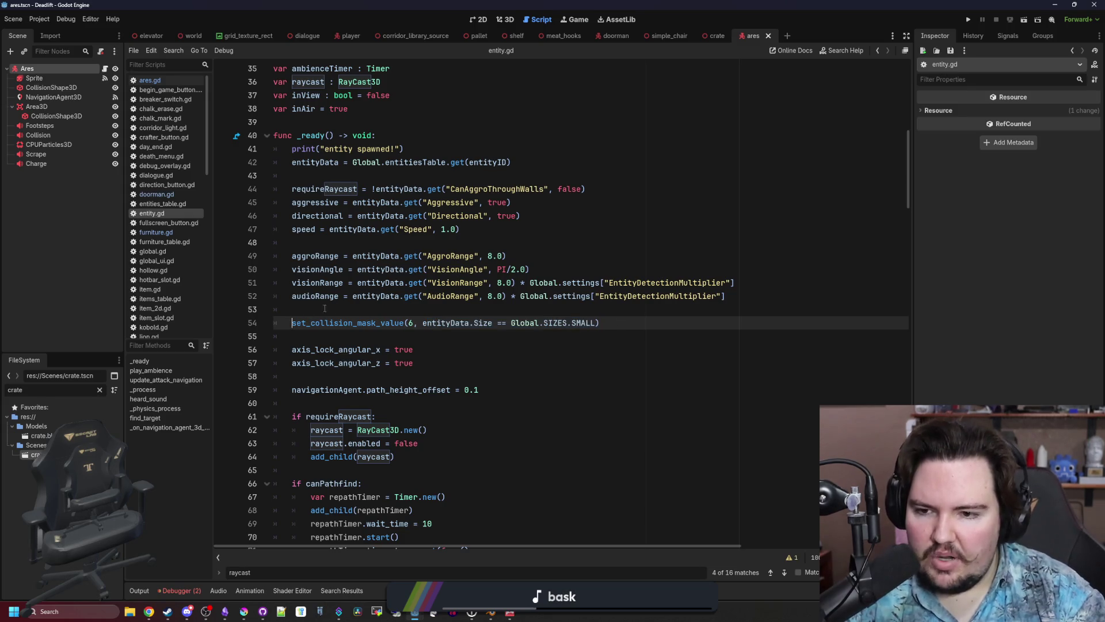
key(ctrl+k)
click(331, 311)
key(ctrl+s)
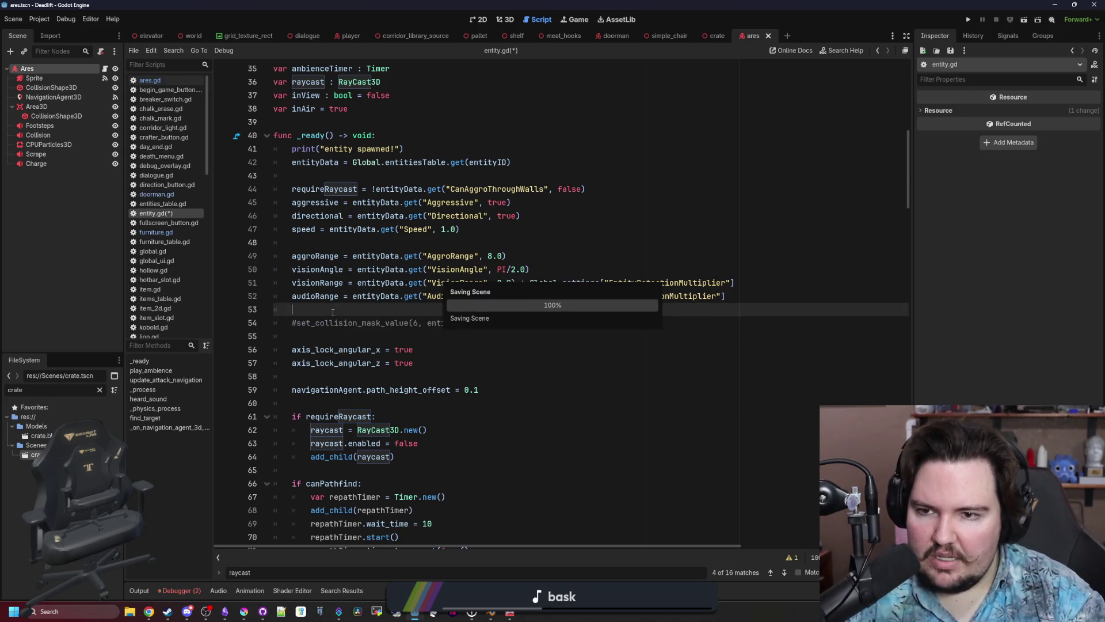
Run the project and begin a new game from the main menu with default setup values.
click(968, 24)
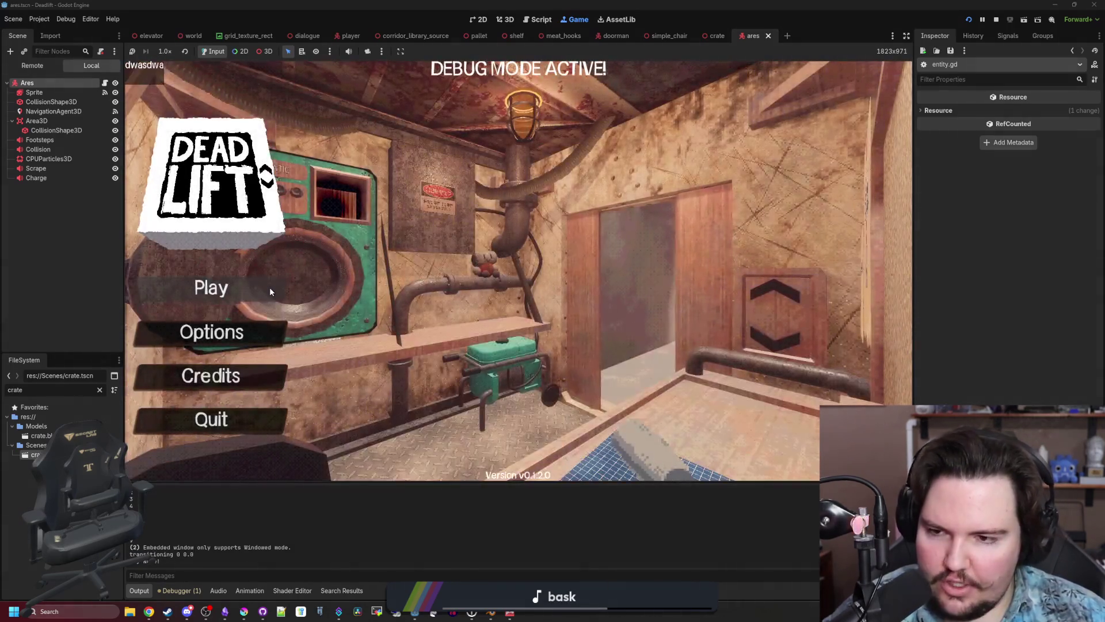
click(269, 287)
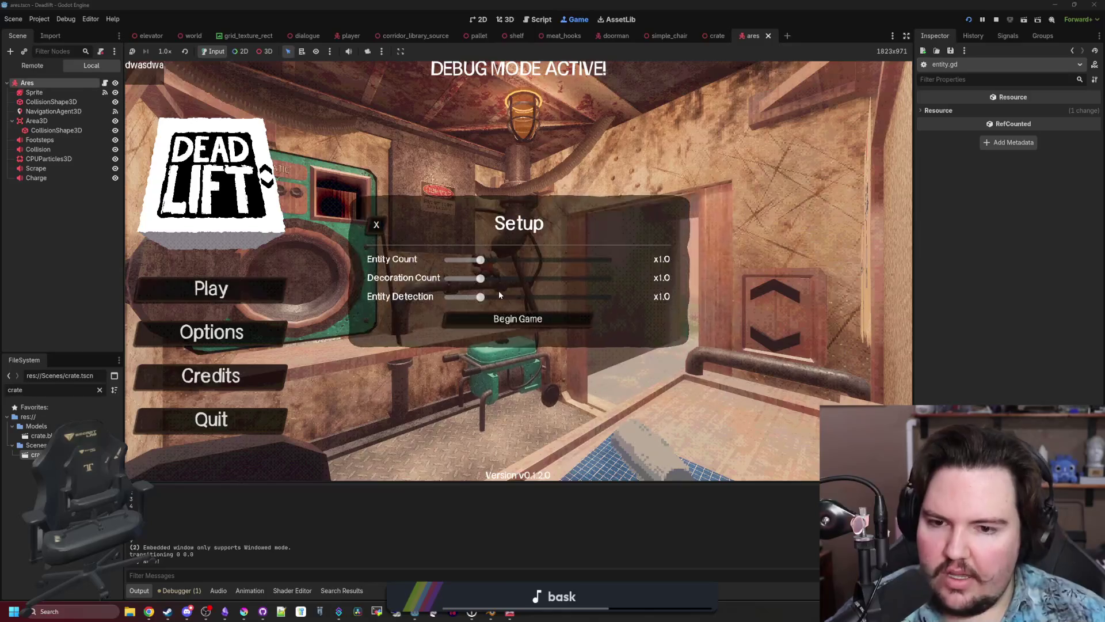
click(499, 318)
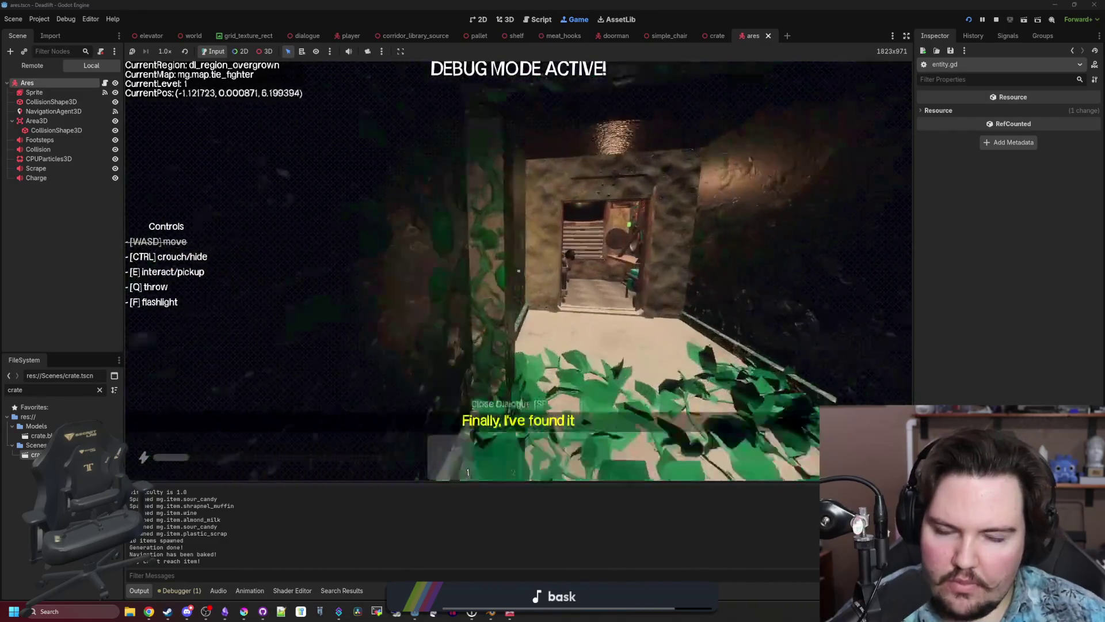
Descend by elevator through level 2, choosing a drink and closing the meal dialogue, to level 3's freezer.
key(e)
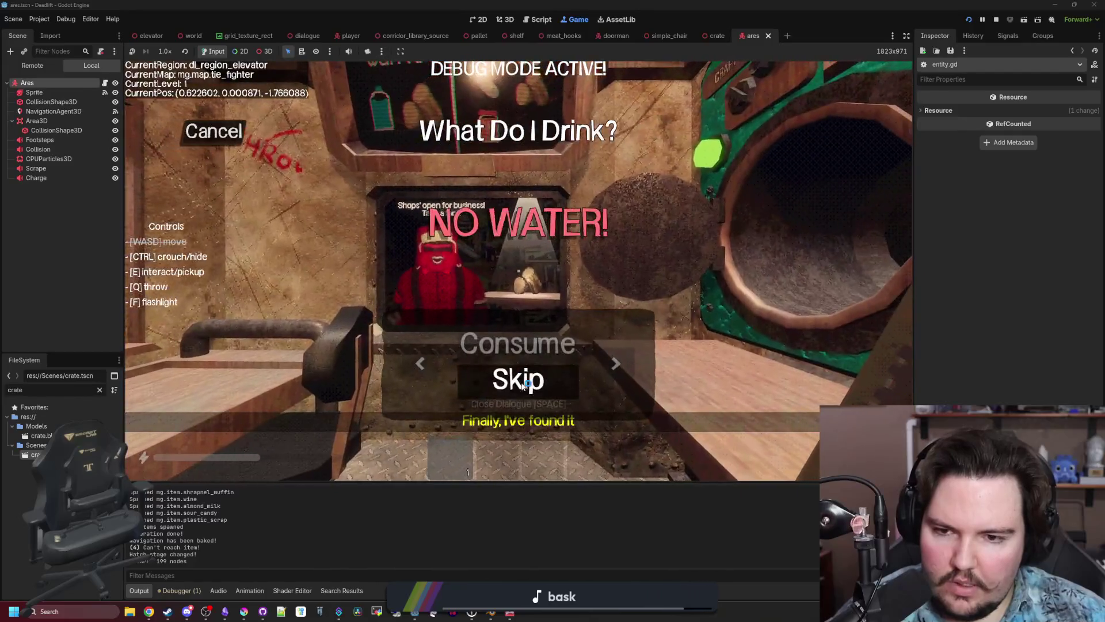
click(524, 385)
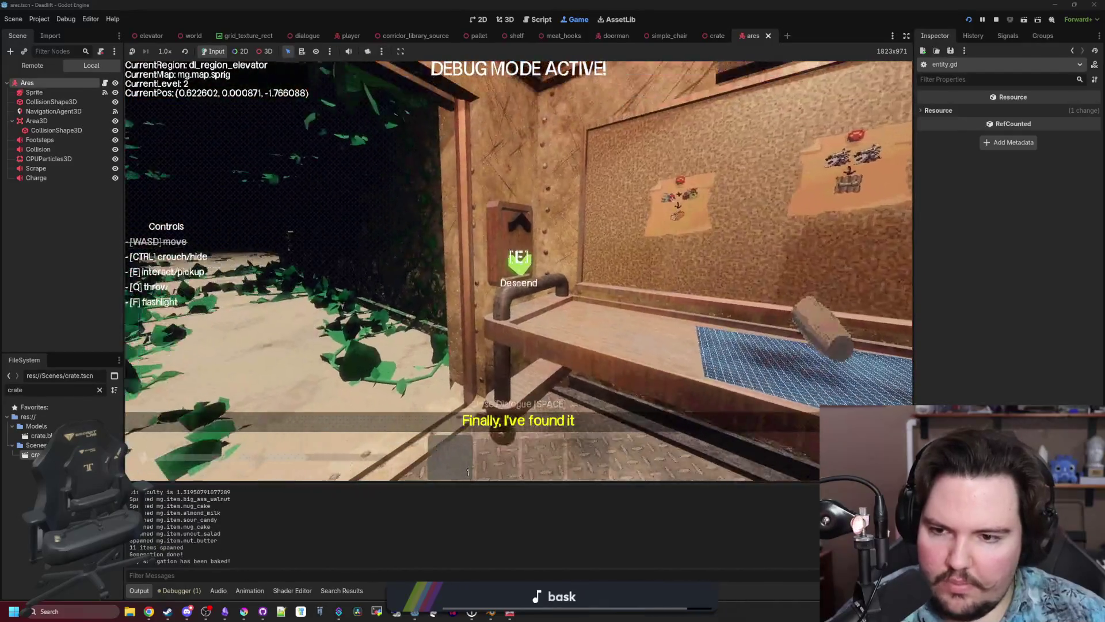
key(e)
click(518, 371)
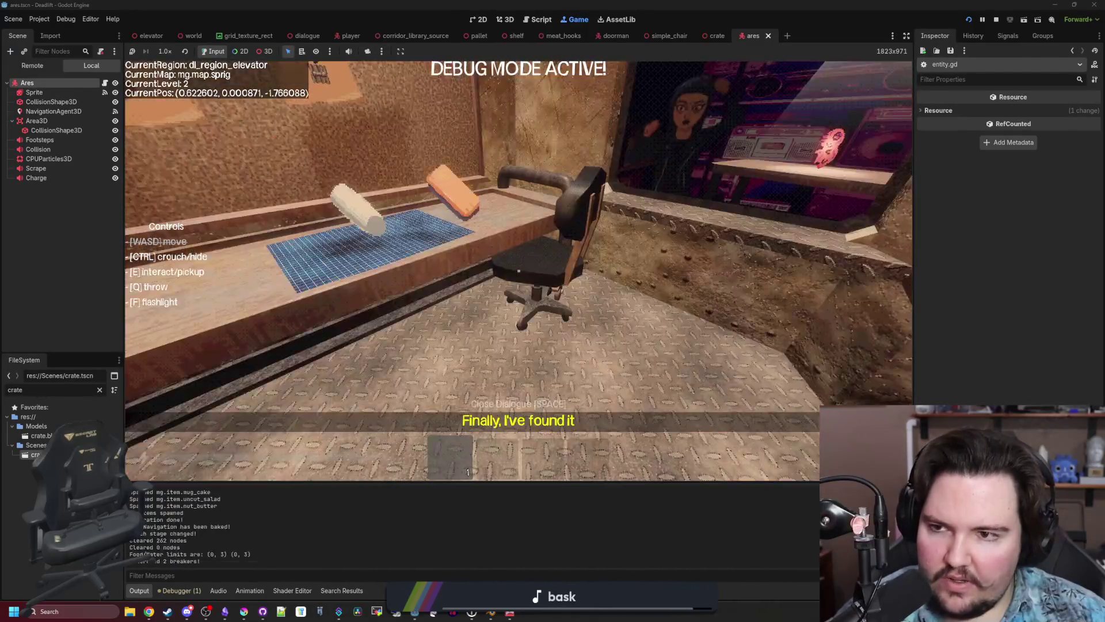
key(w)
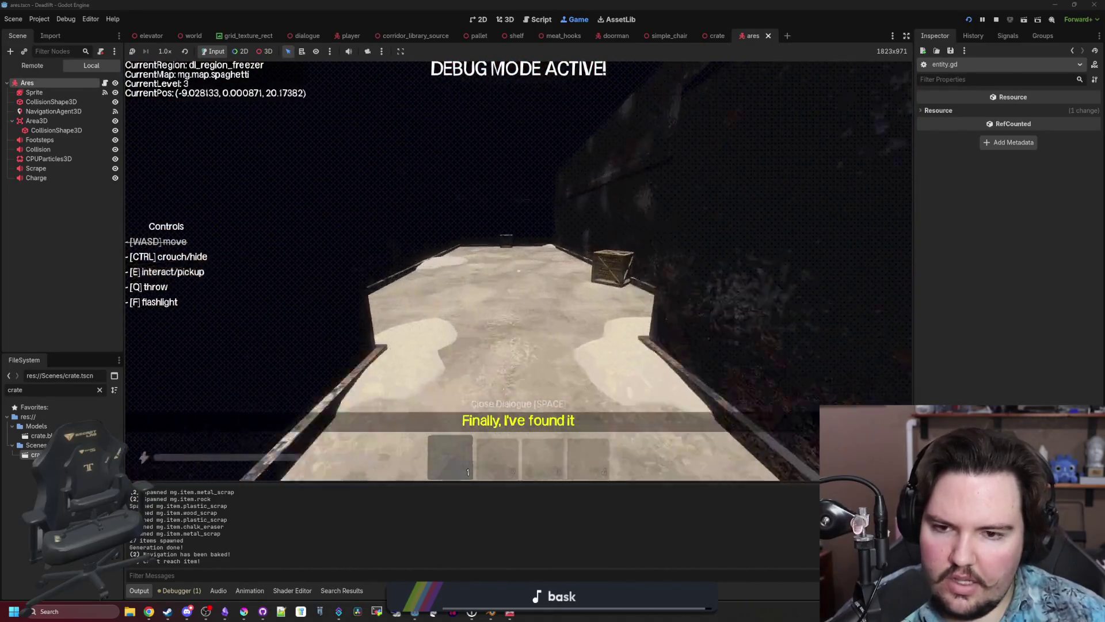
Walk through the breakroom and butchery corridors past tables until the horned Ares stalks down the freezer corridor.
key(shift+w)
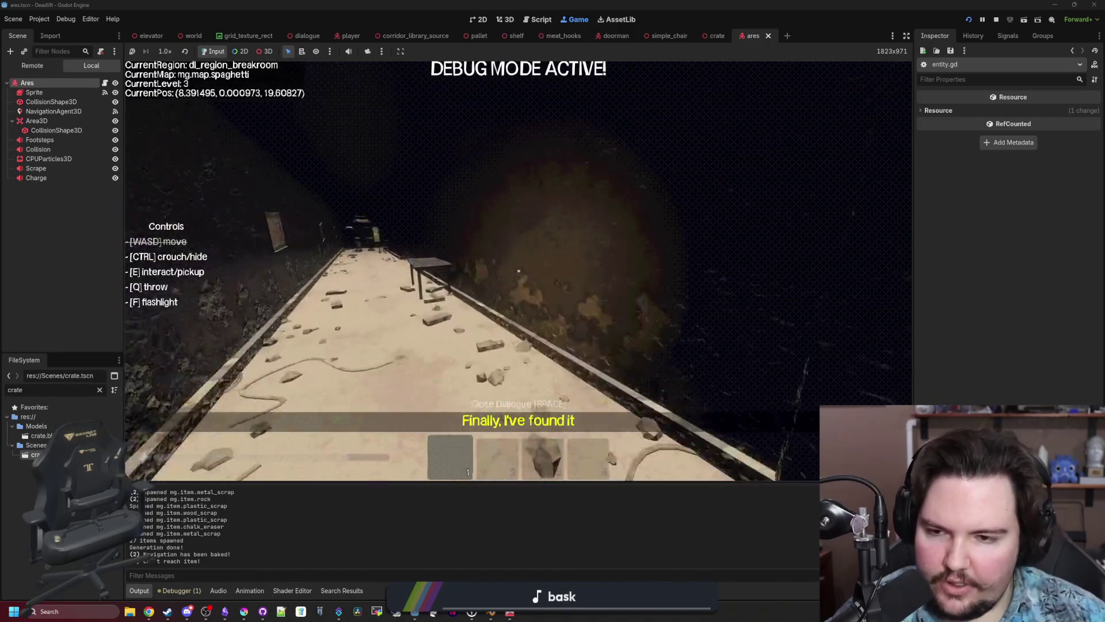
key(w)
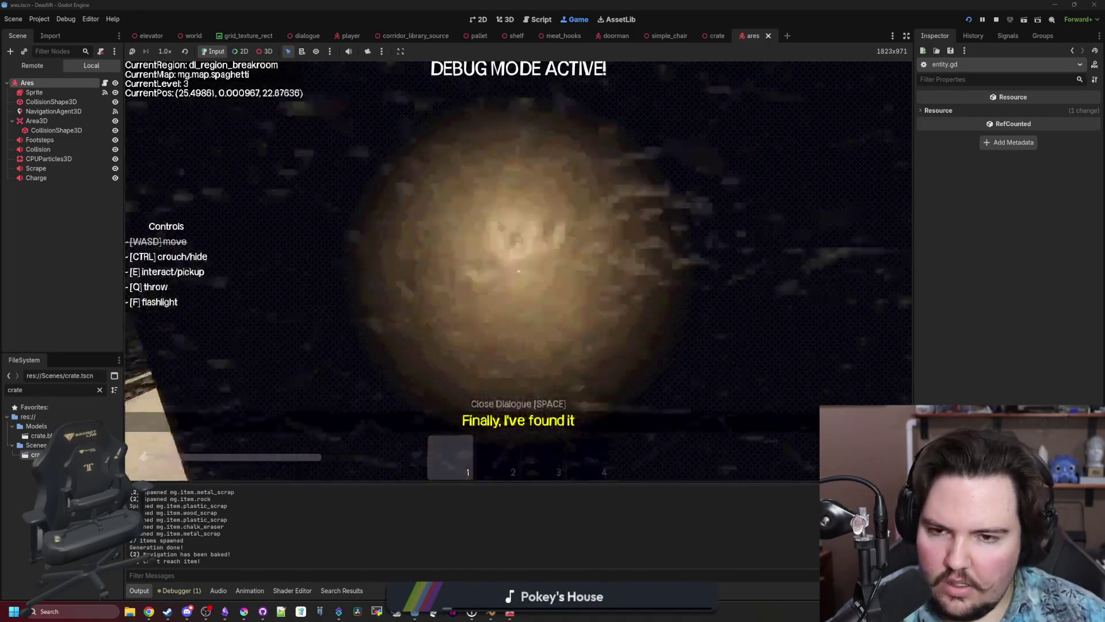
key(w)
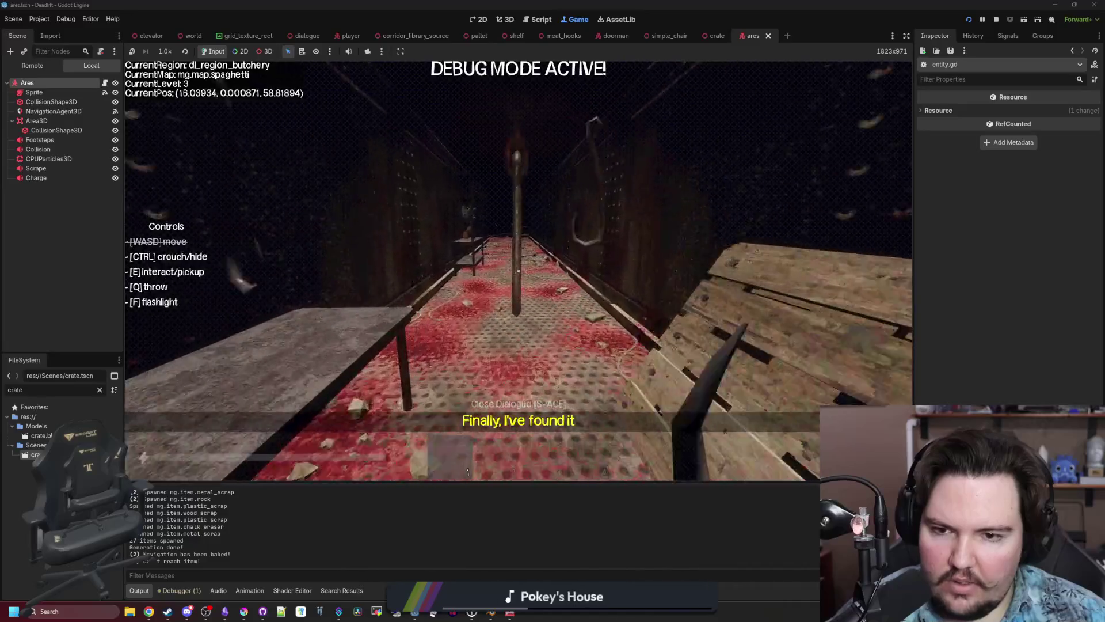
key(w)
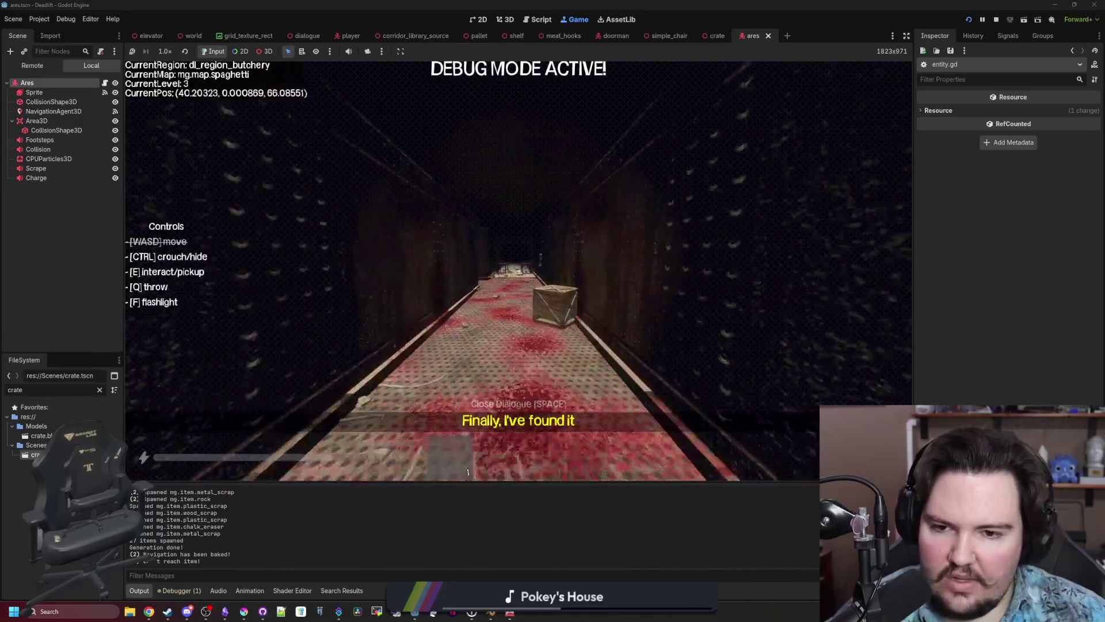
key(w)
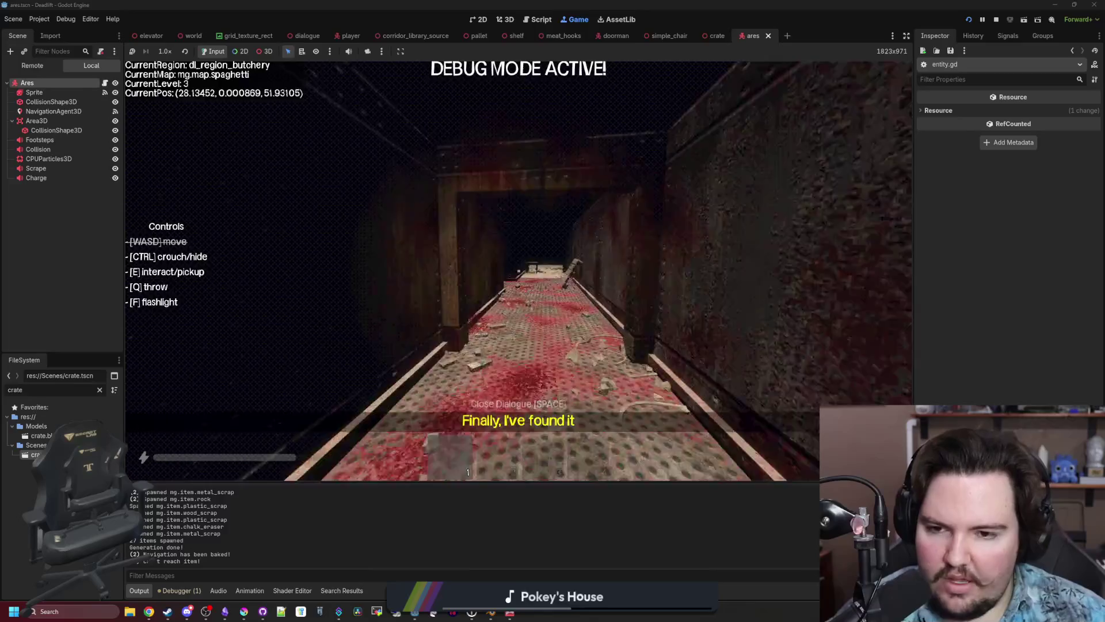
key(w)
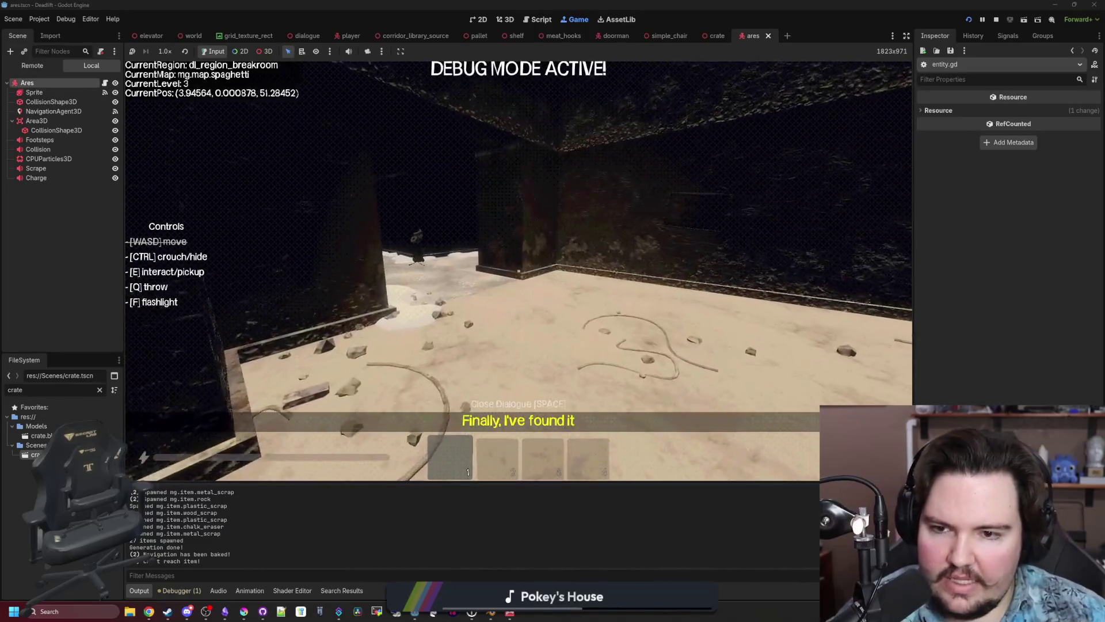
key(w)
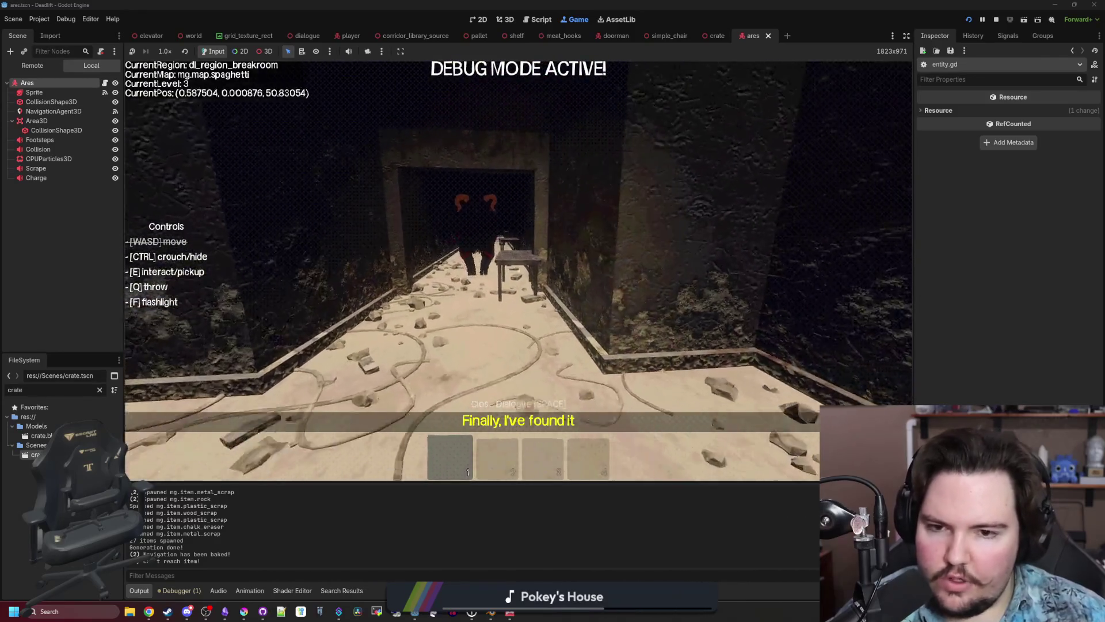
key(w)
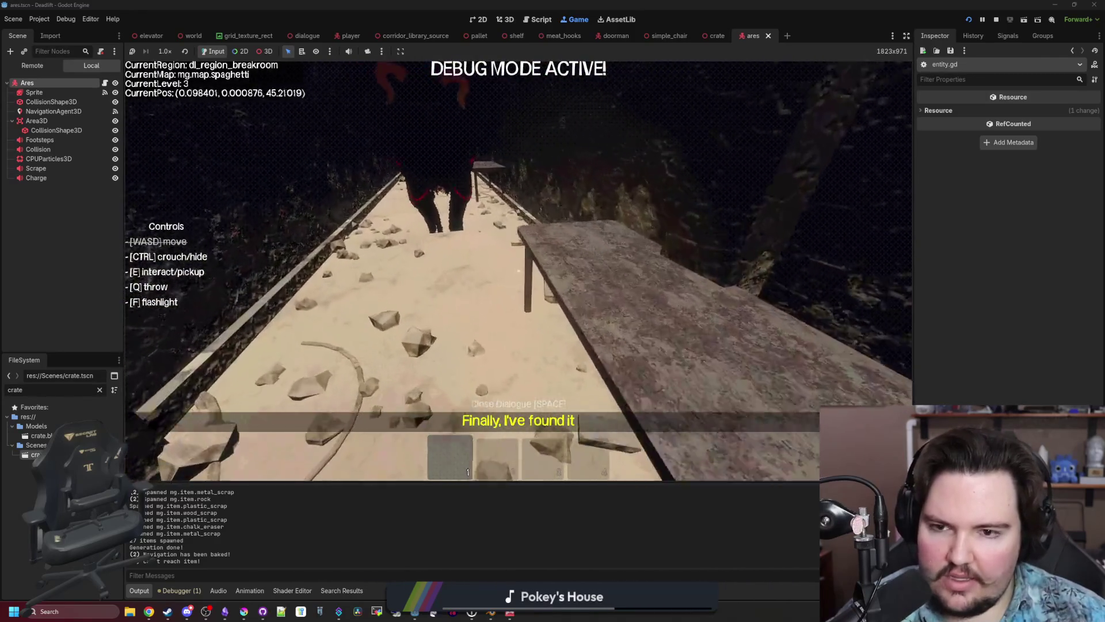
key(s)
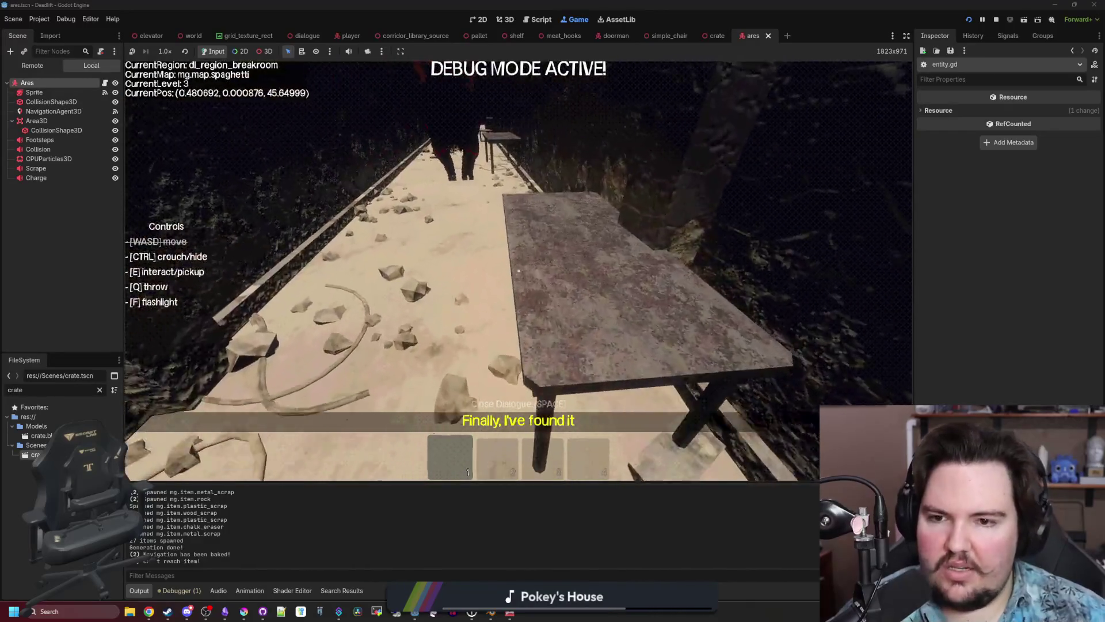
key(w)
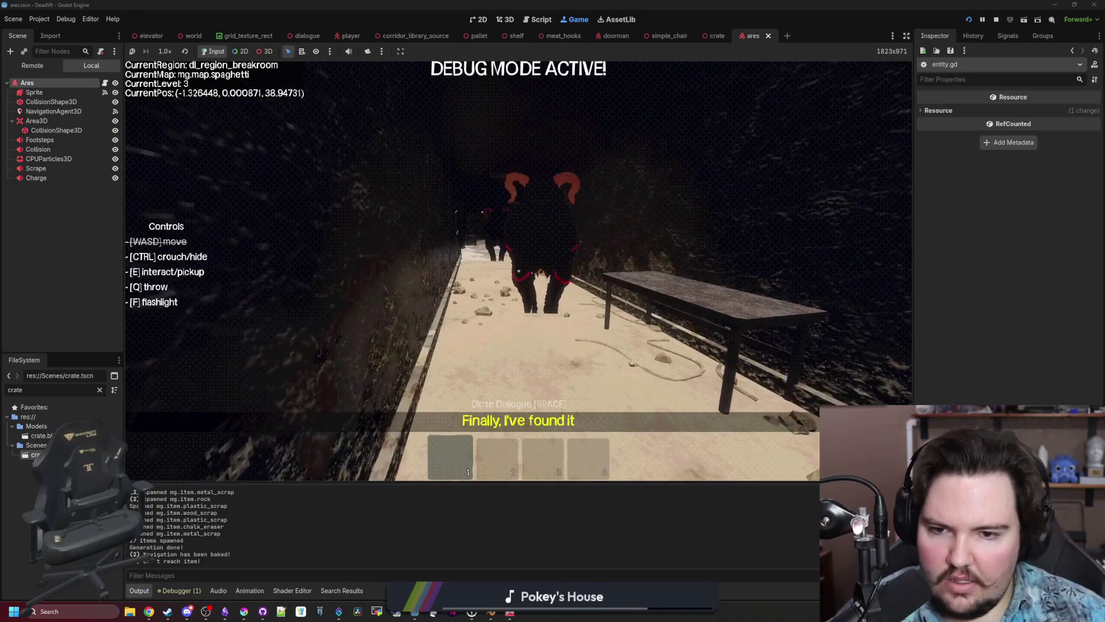
key(s)
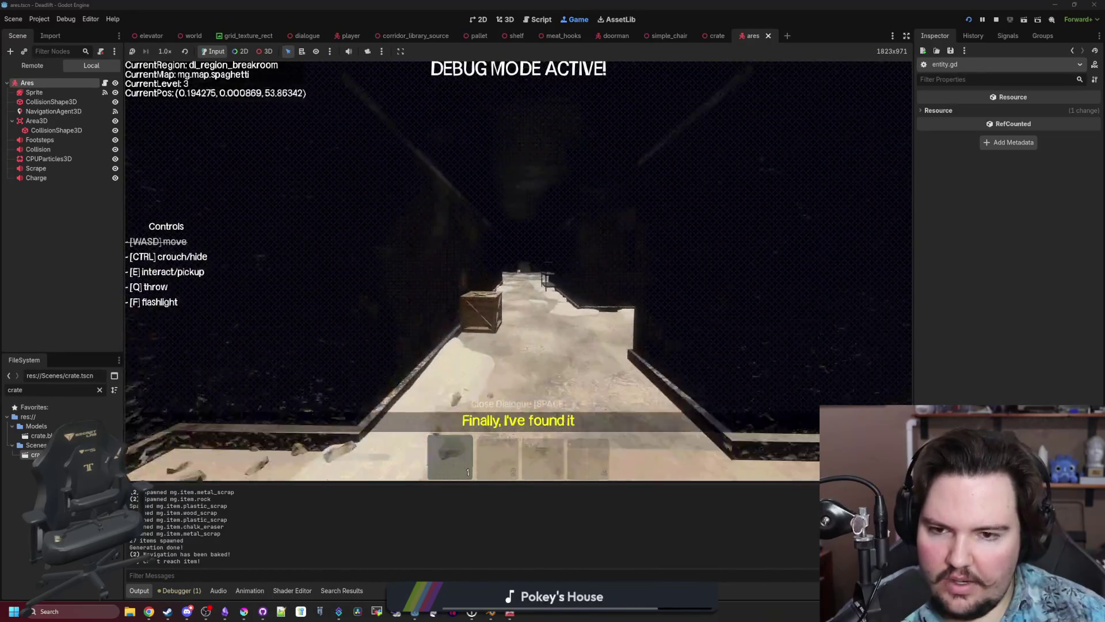
key(w)
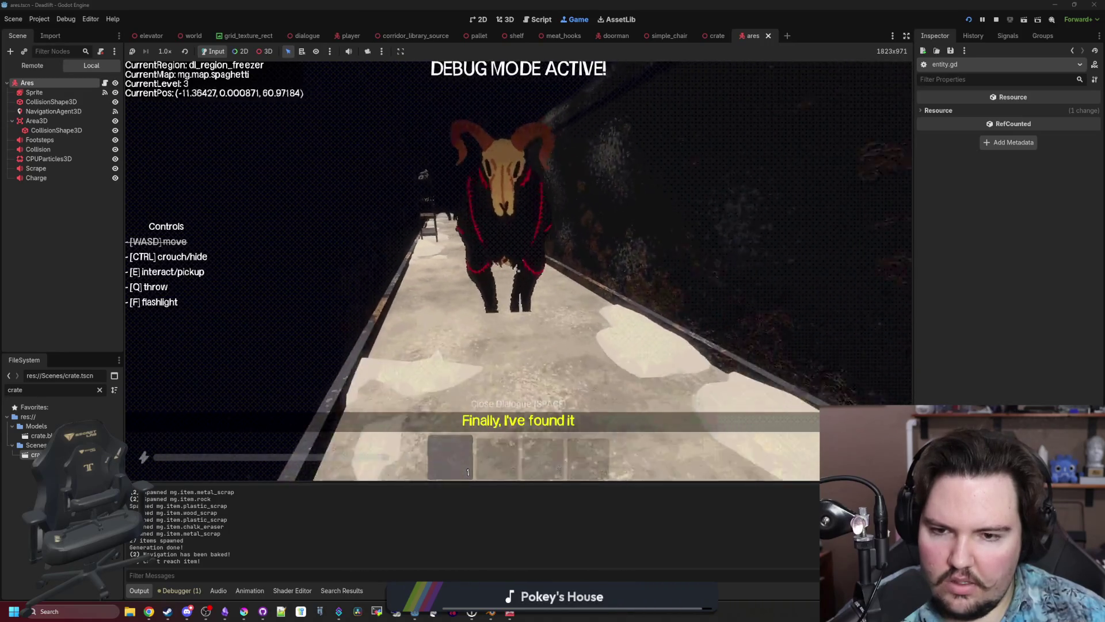
Lure Ares past the freezer crate and the breakroom table into the butchery corridor.
key(a)
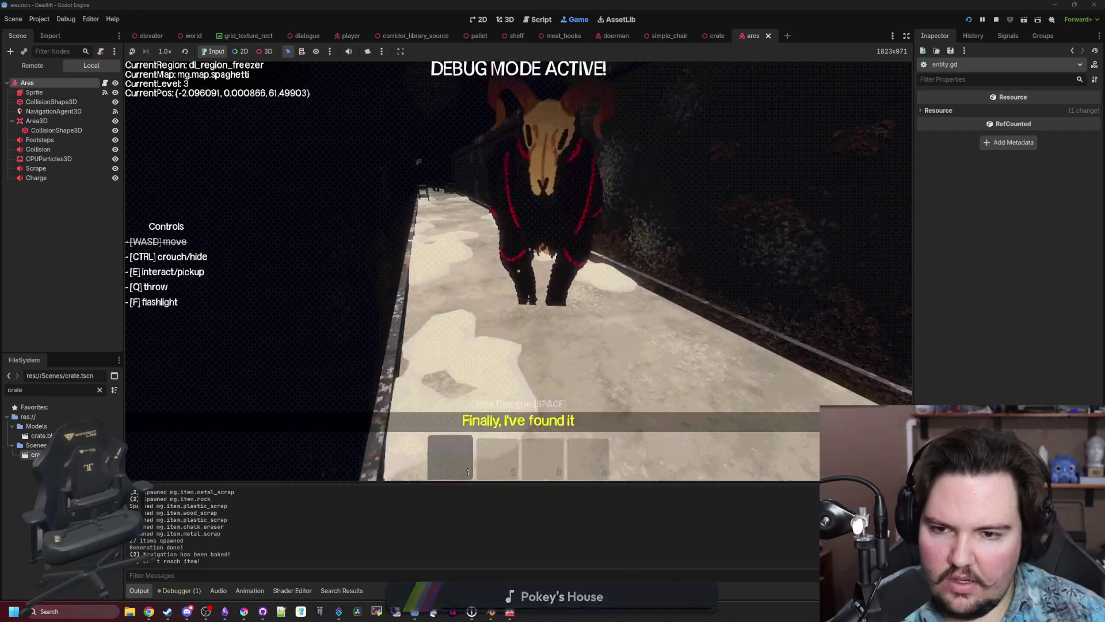
key(w)
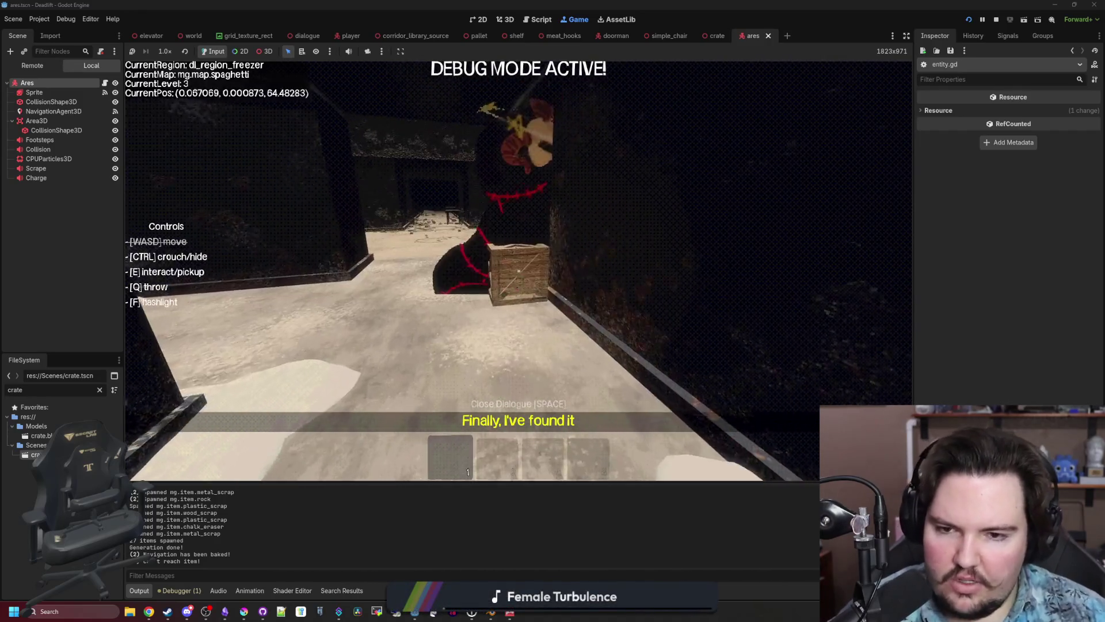
key(s)
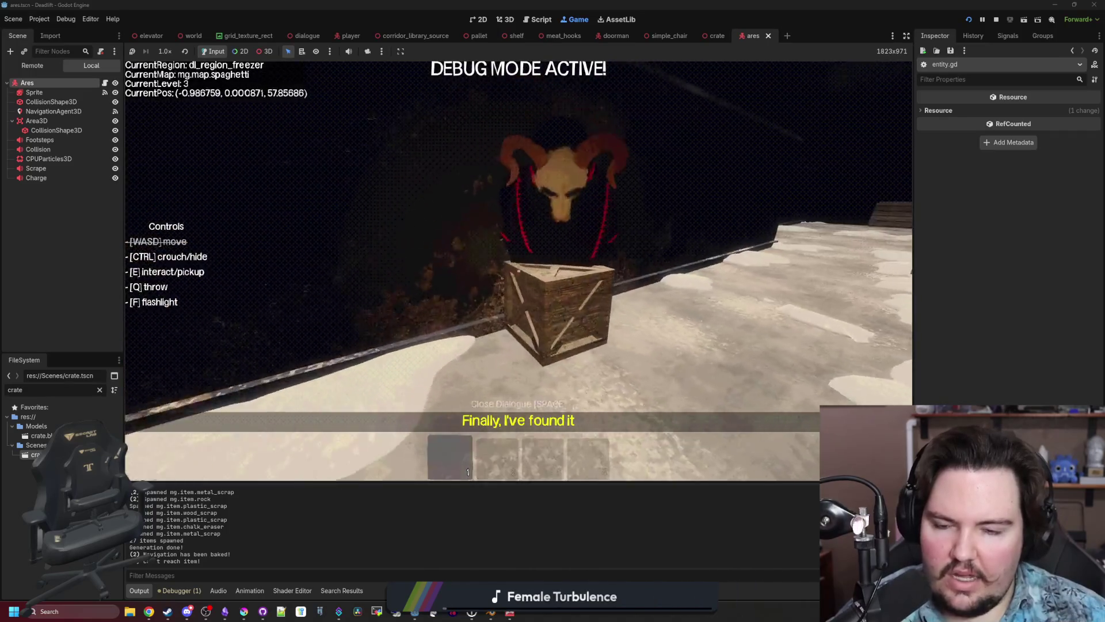
key(w)
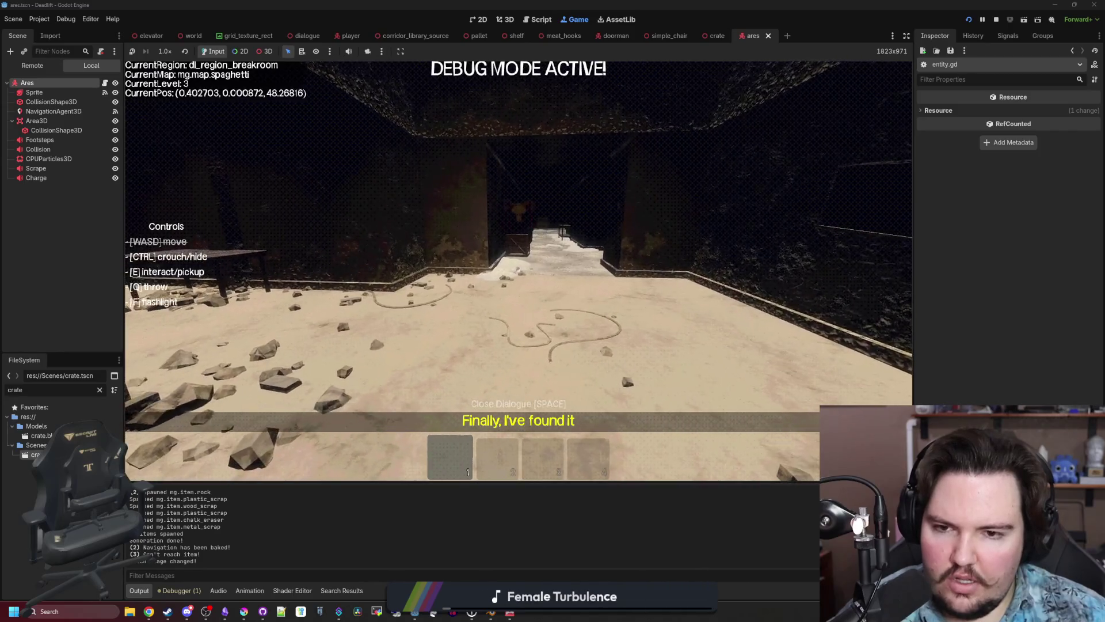
key(a)
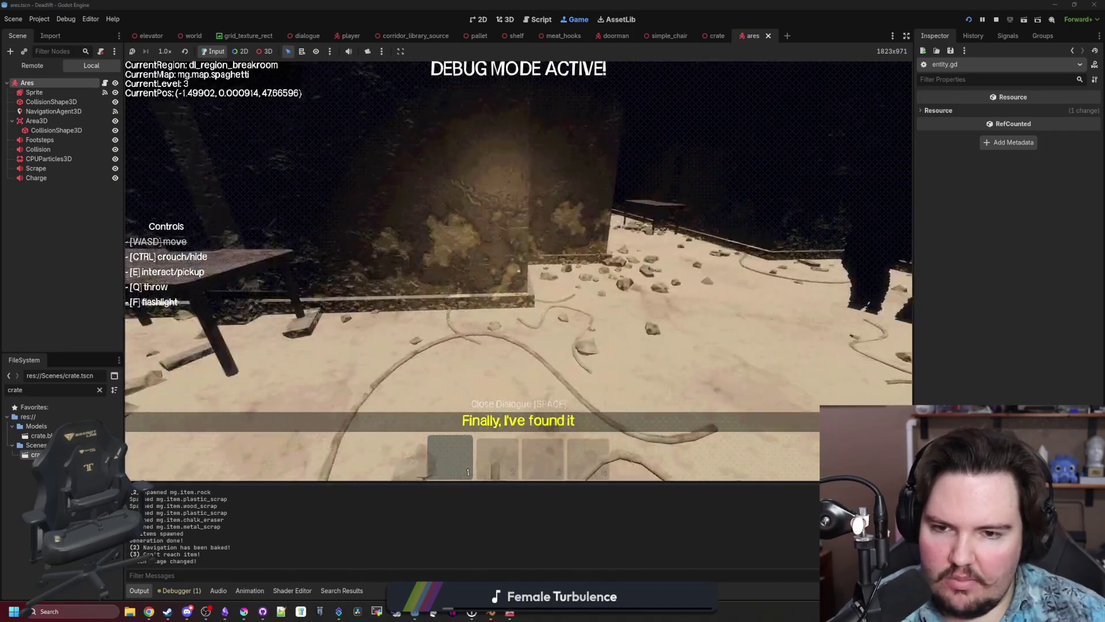
key(w)
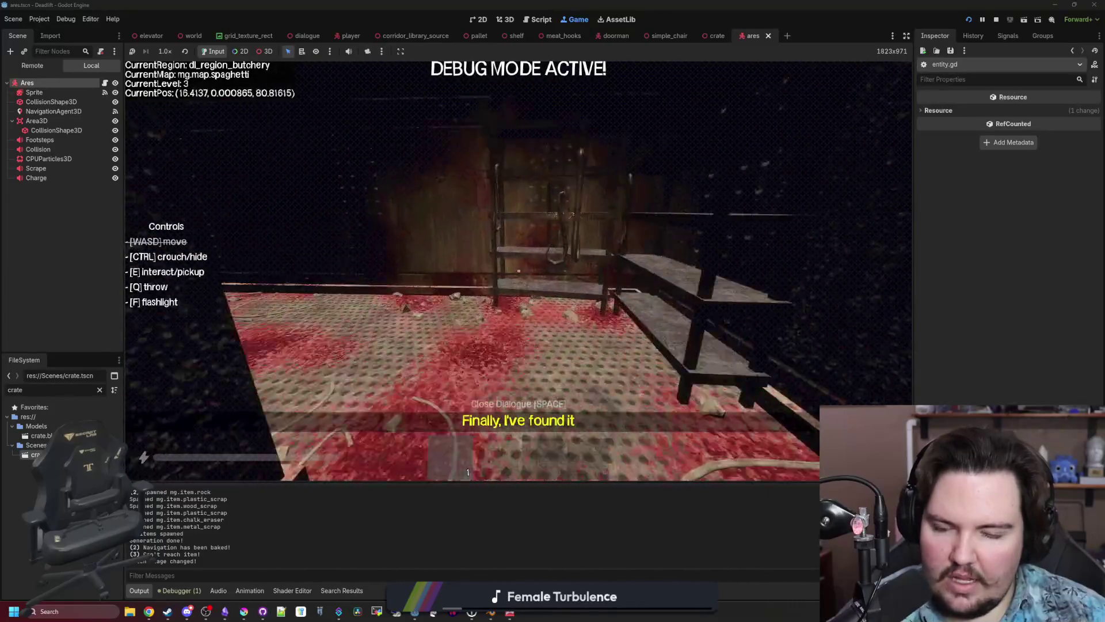
key(w)
key(w)
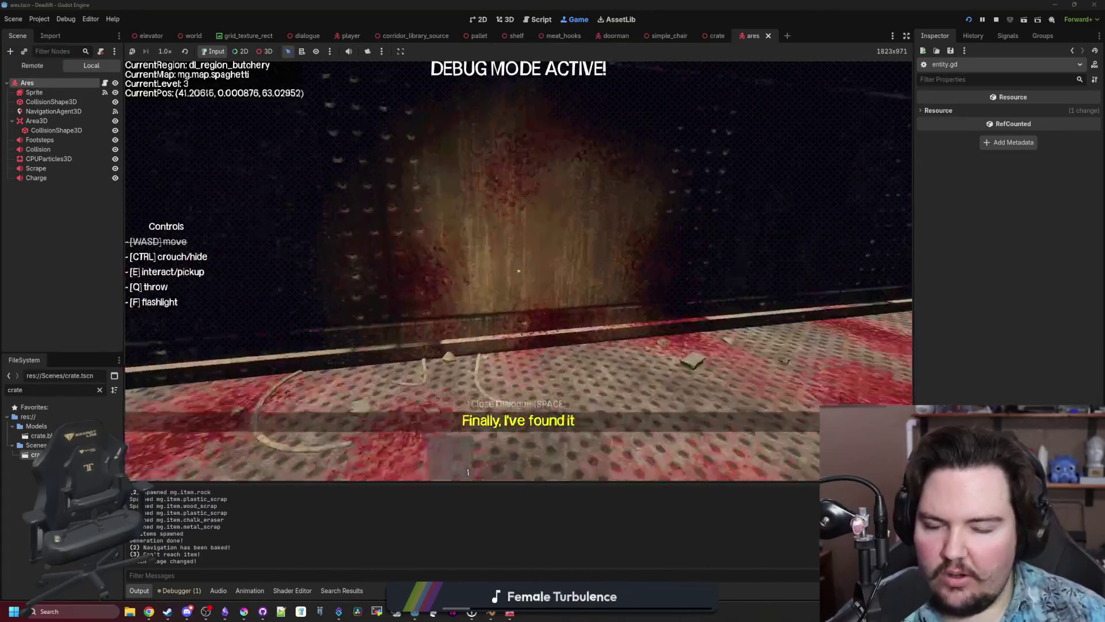
Lead Ares through further corridors past crates, a pallet and shelf, until it charges down a freezer corridor.
key(w)
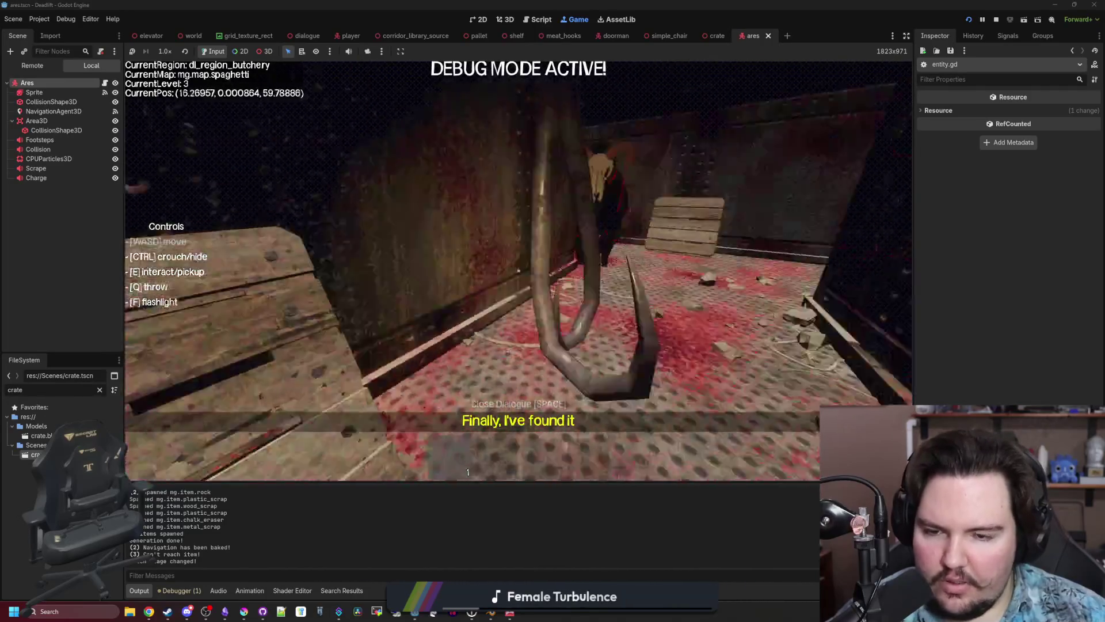
key(w)
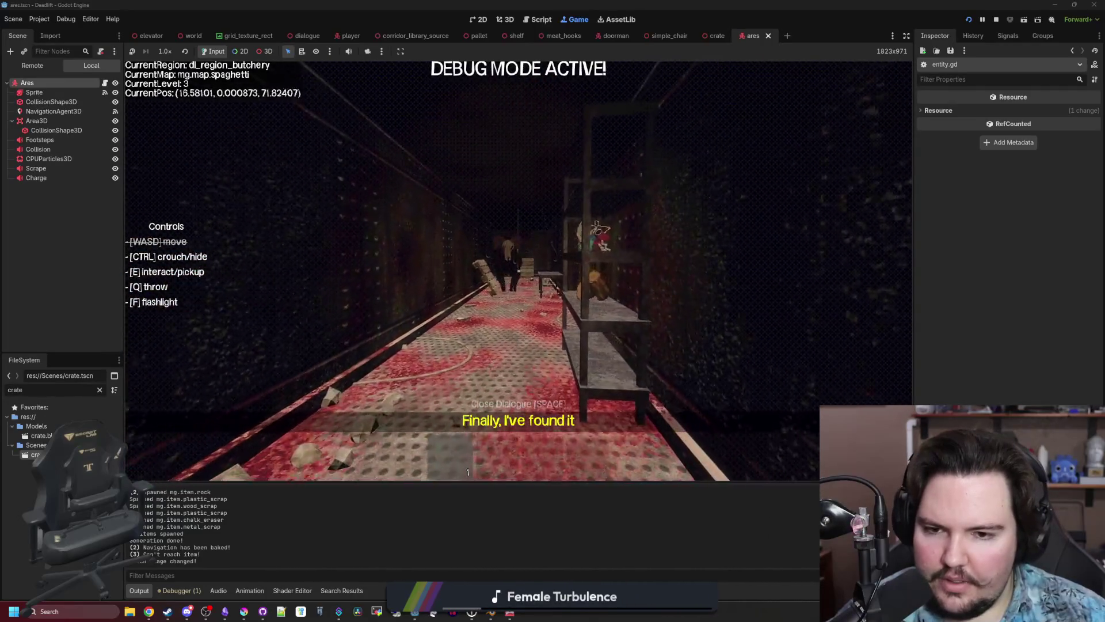
key(w)
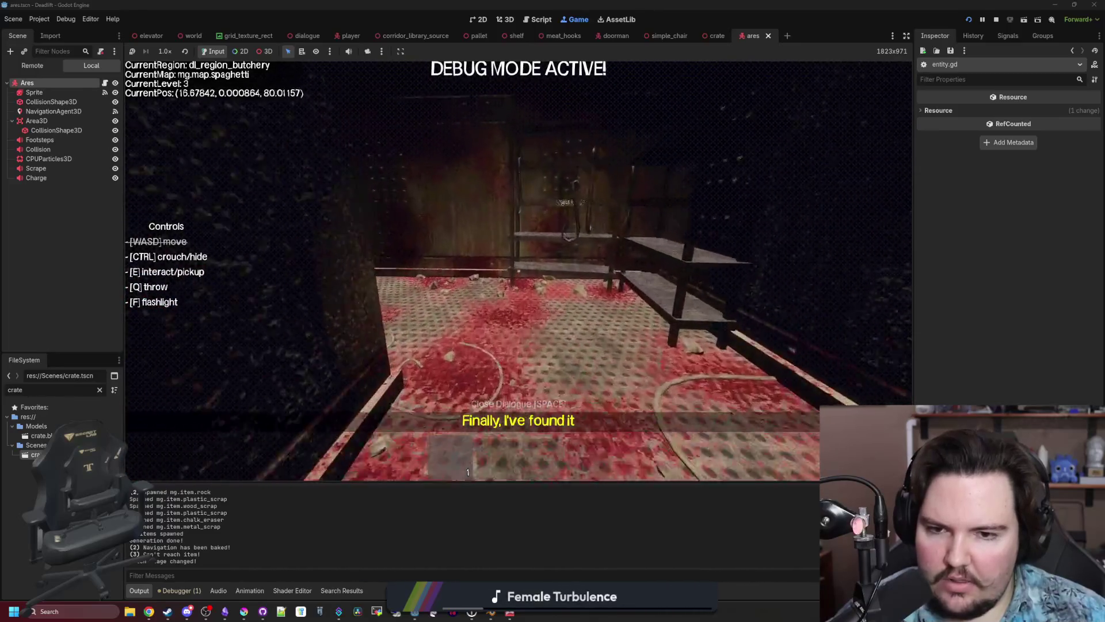
key(w)
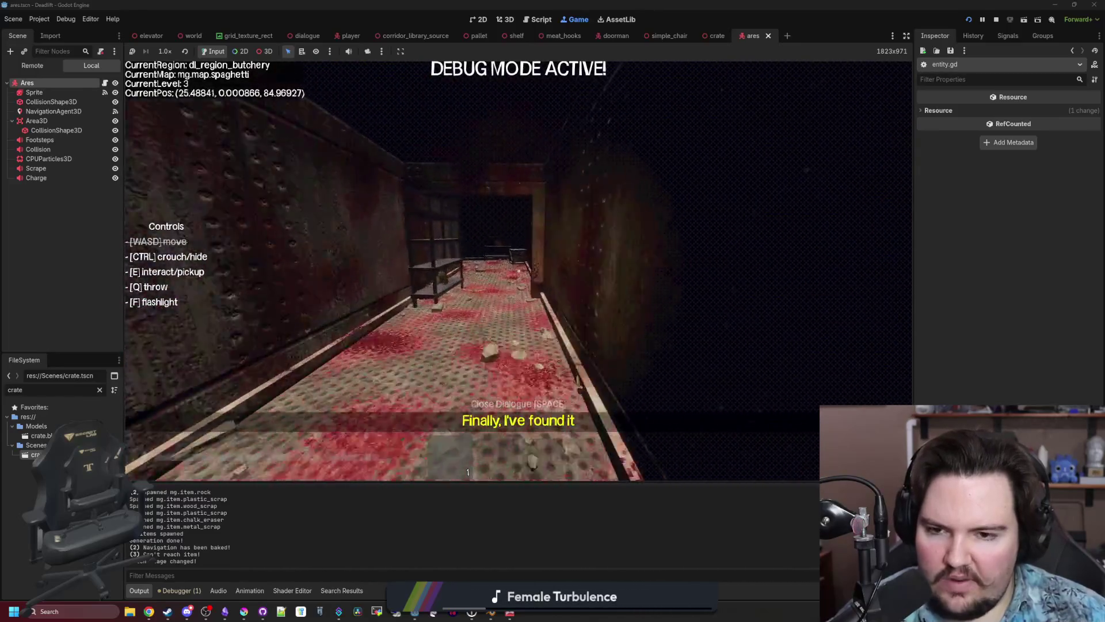
key(w)
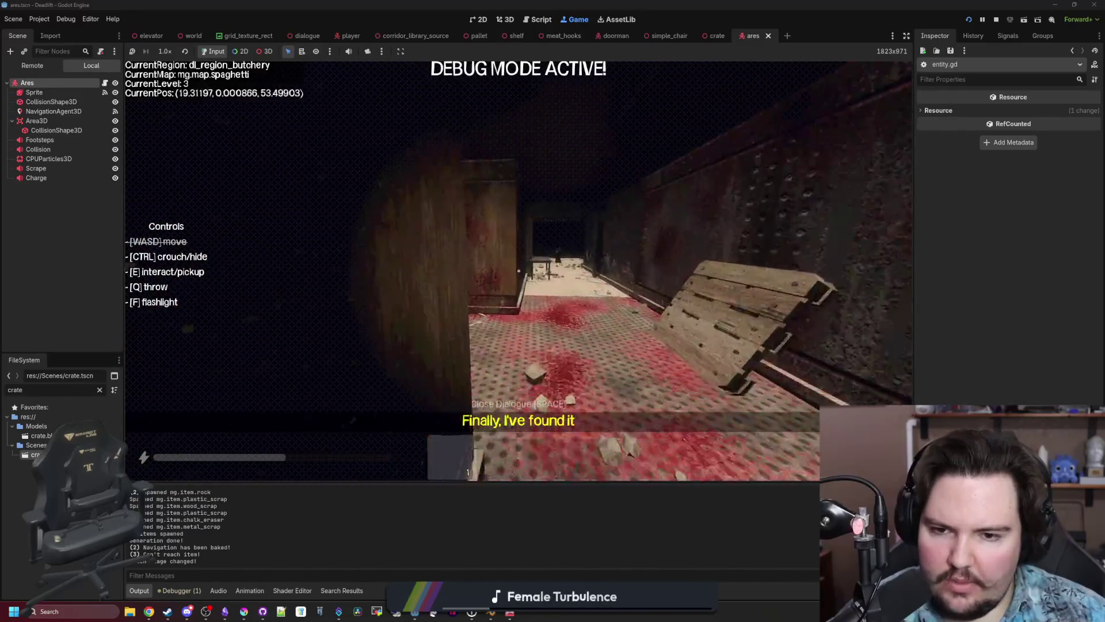
key(w)
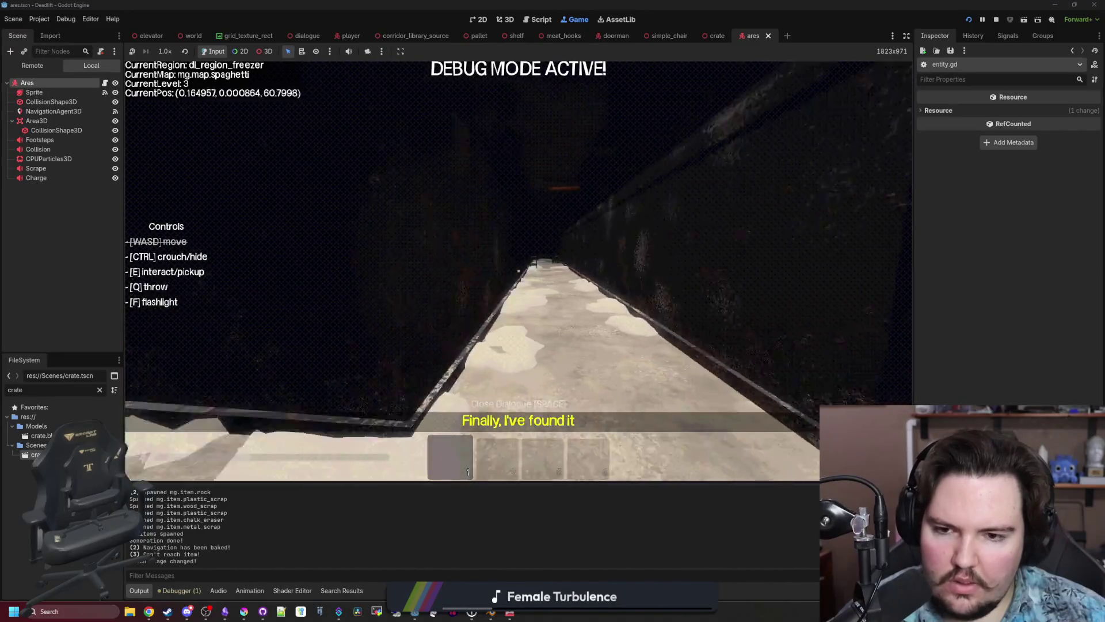
key(w)
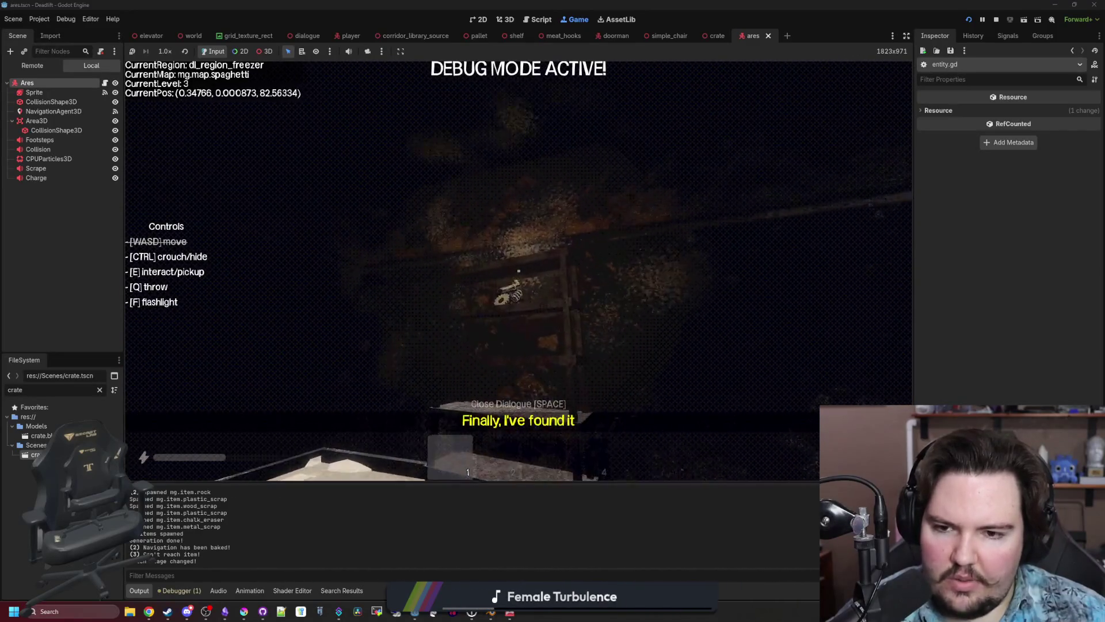
key(w)
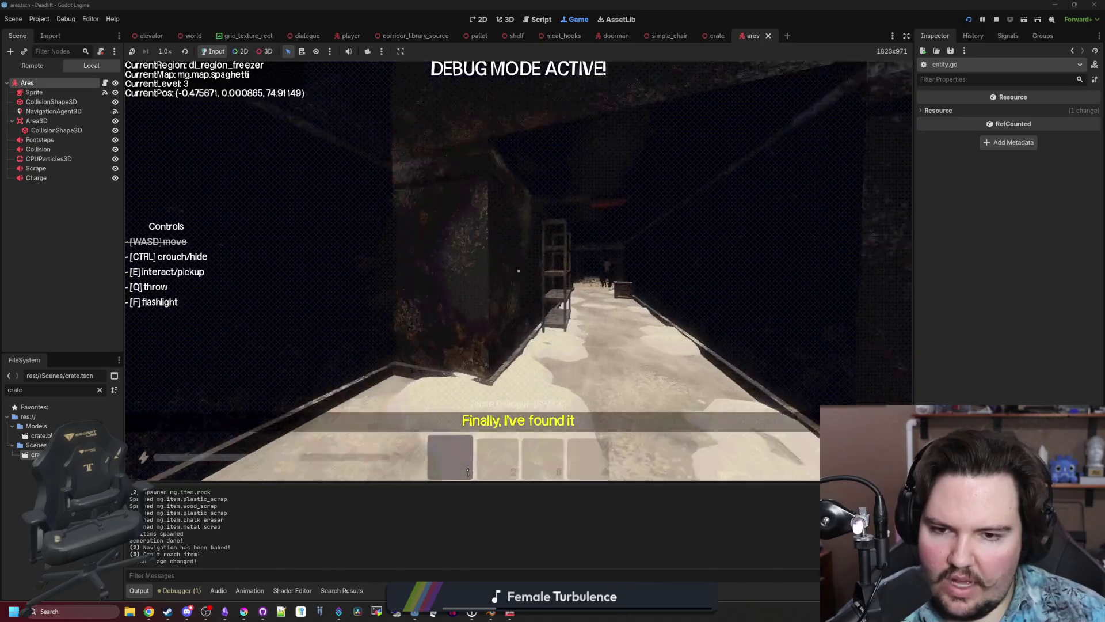
key(w)
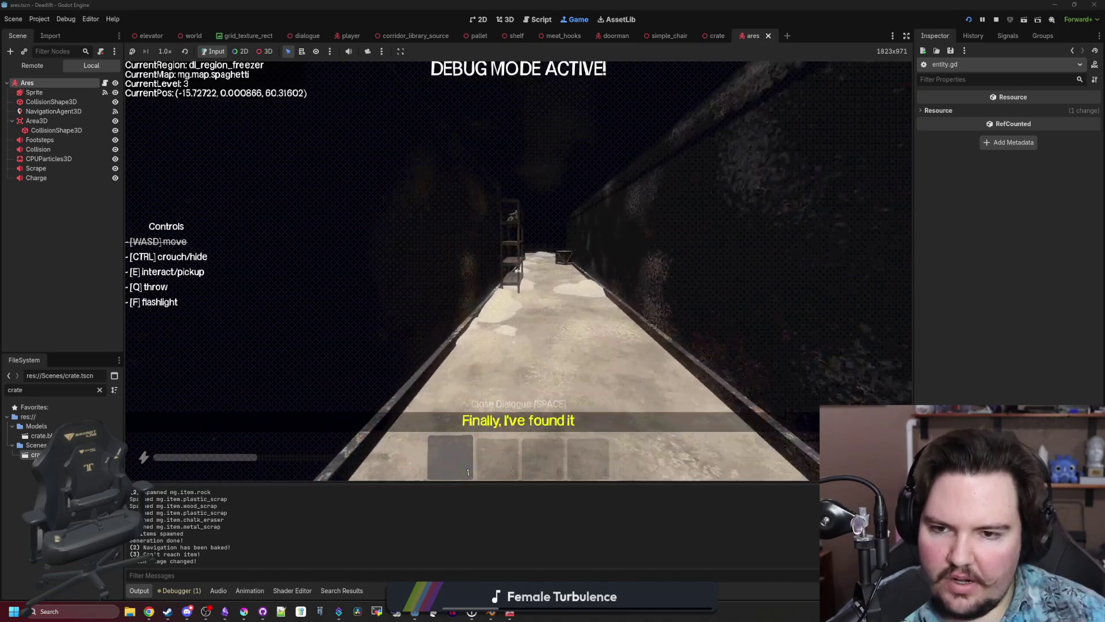
key(w)
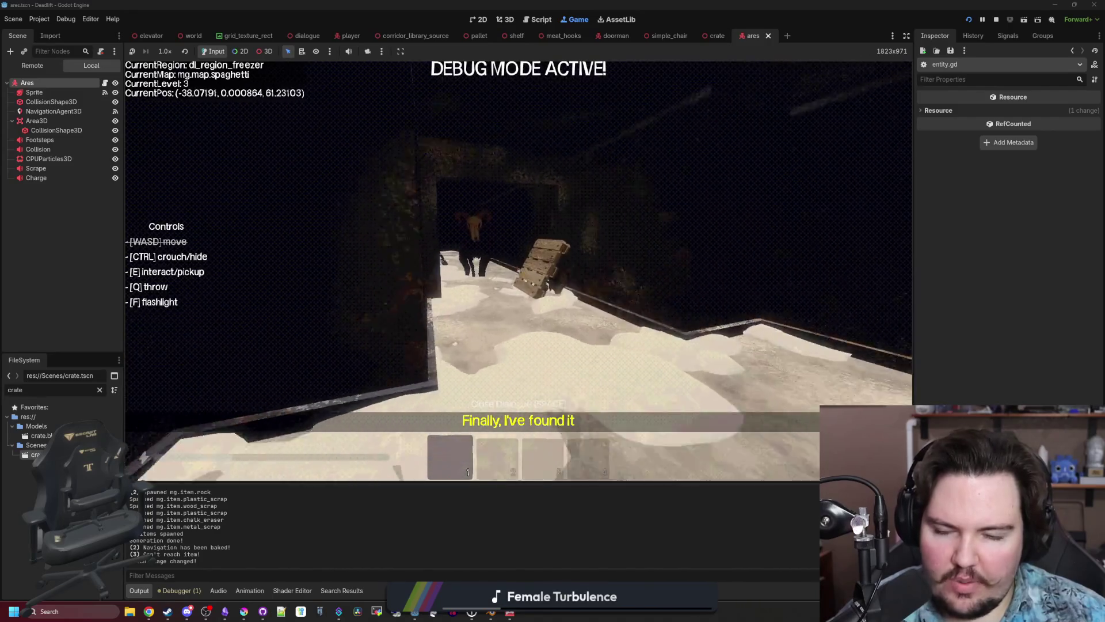
Walk along the freezer corridors away from Ares, past a crate, into the breakroom.
key(w)
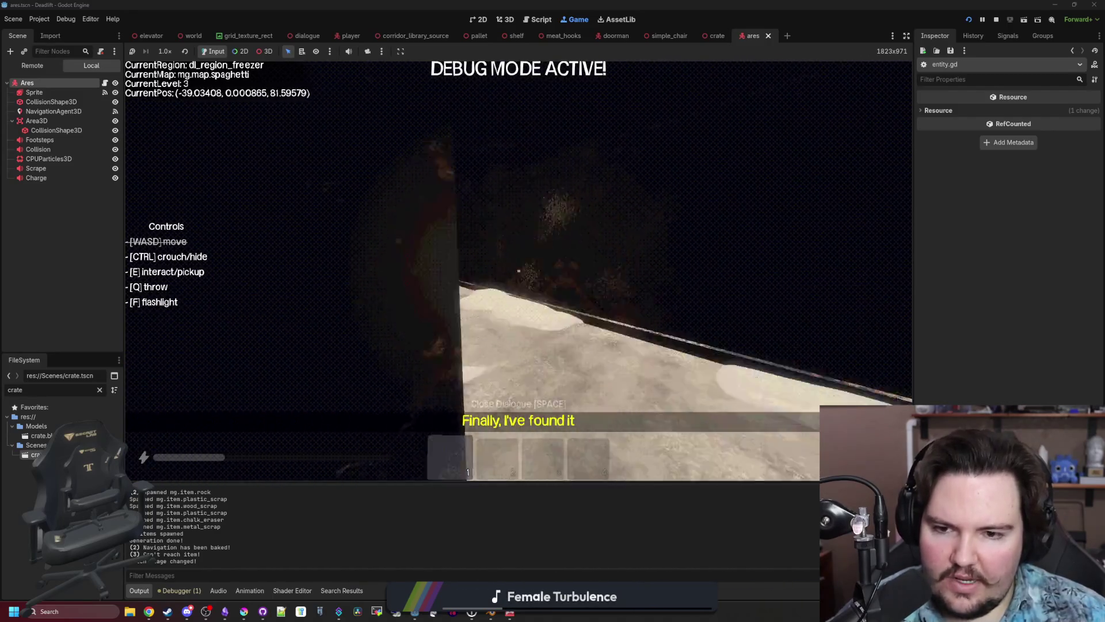
key(w)
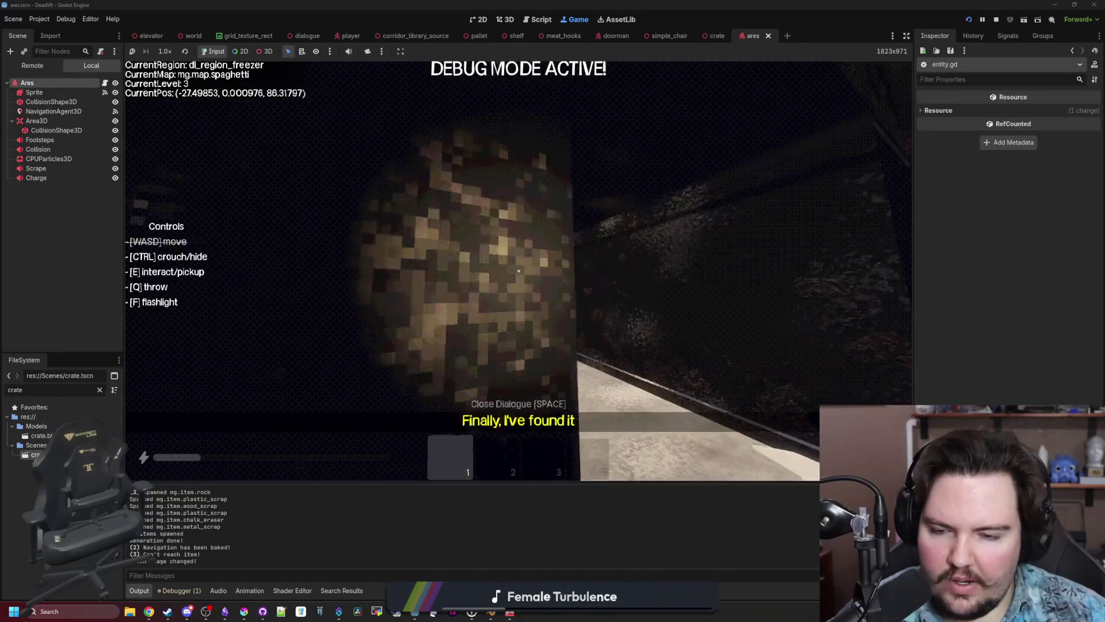
key(w)
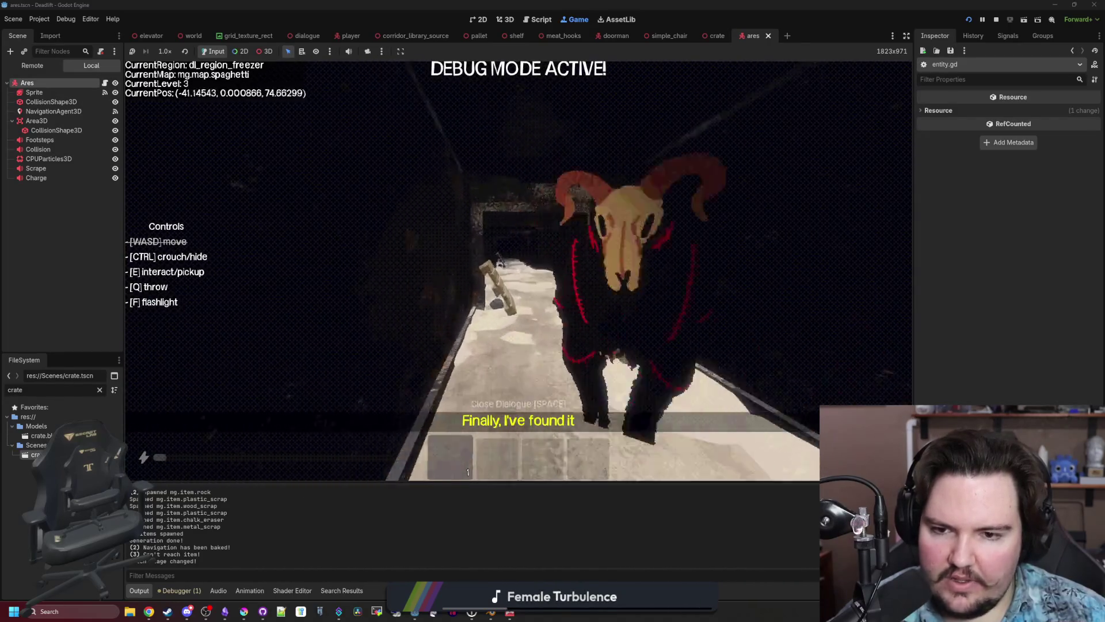
key(w)
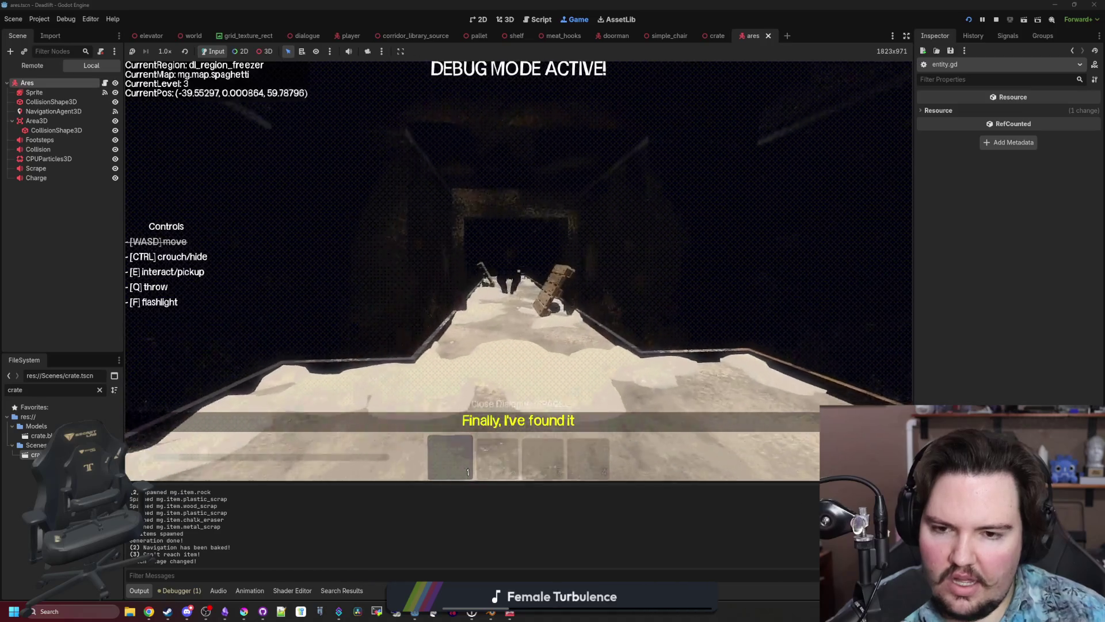
key(w)
key(w)
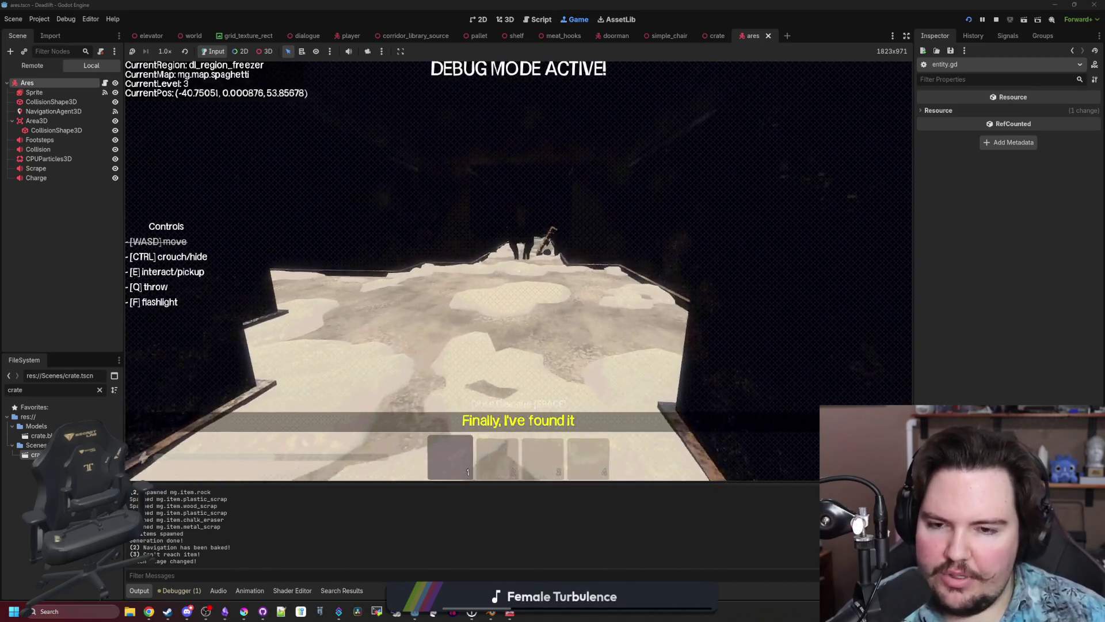
key(w)
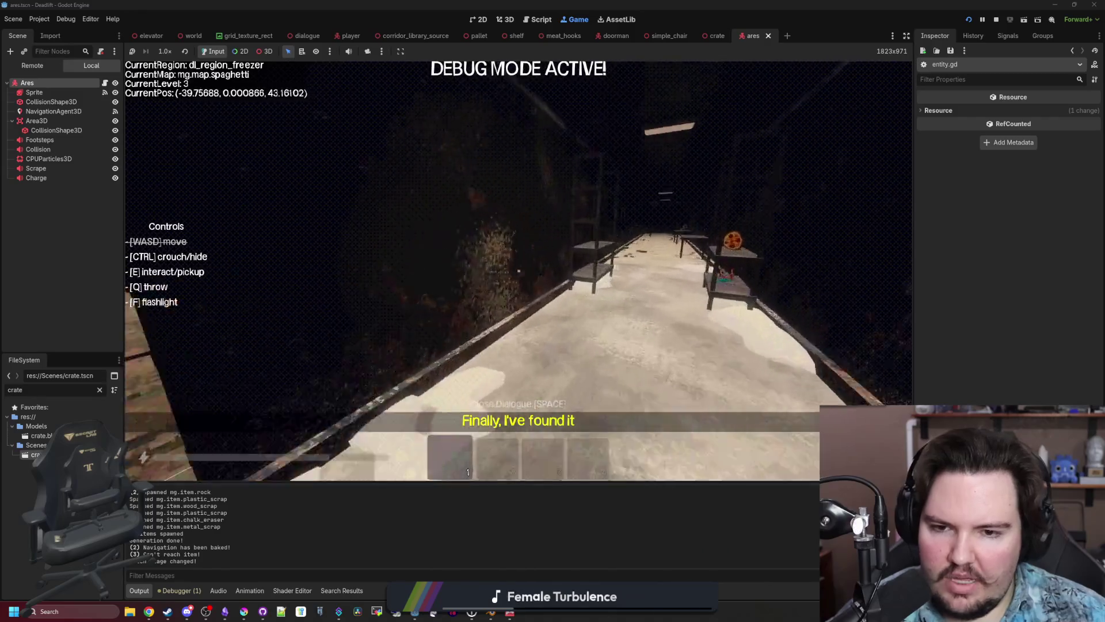
key(w)
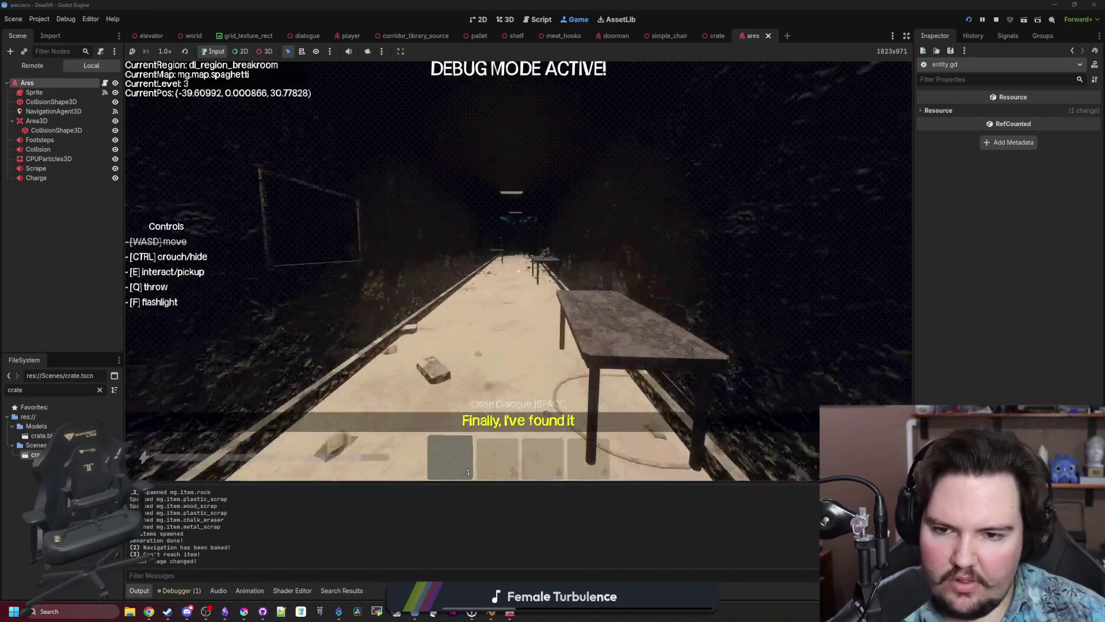
key(w)
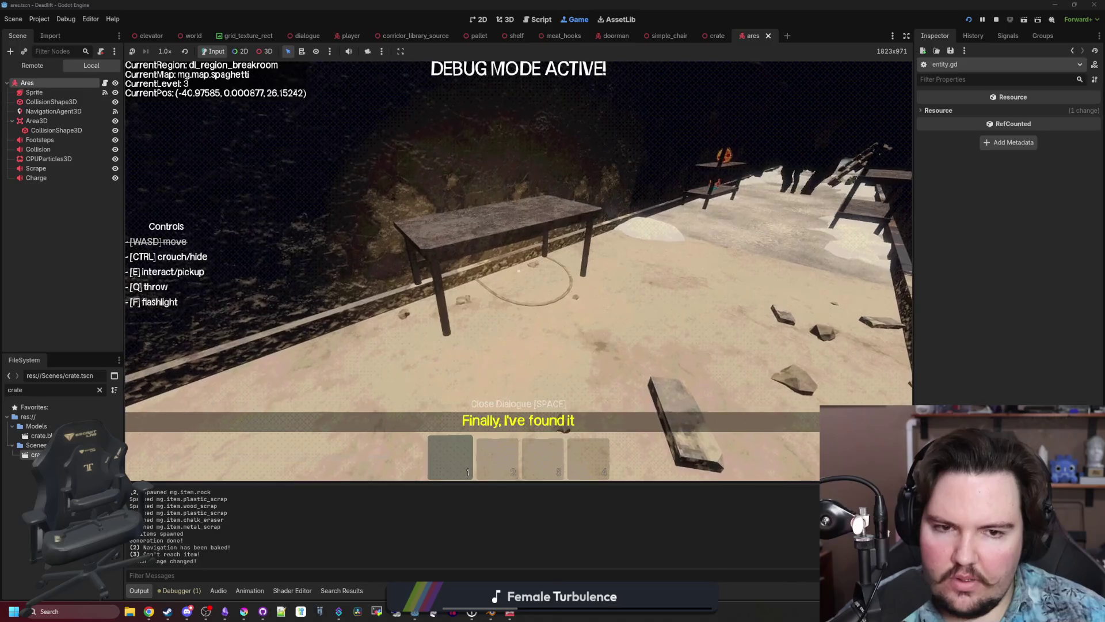
key(w)
key(w)
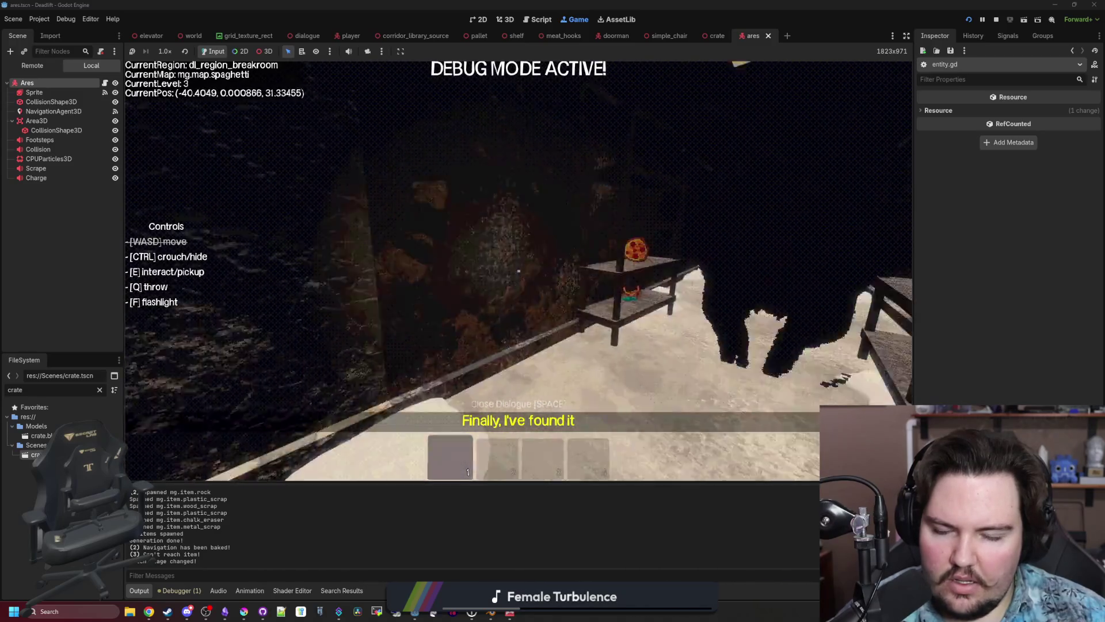
key(w)
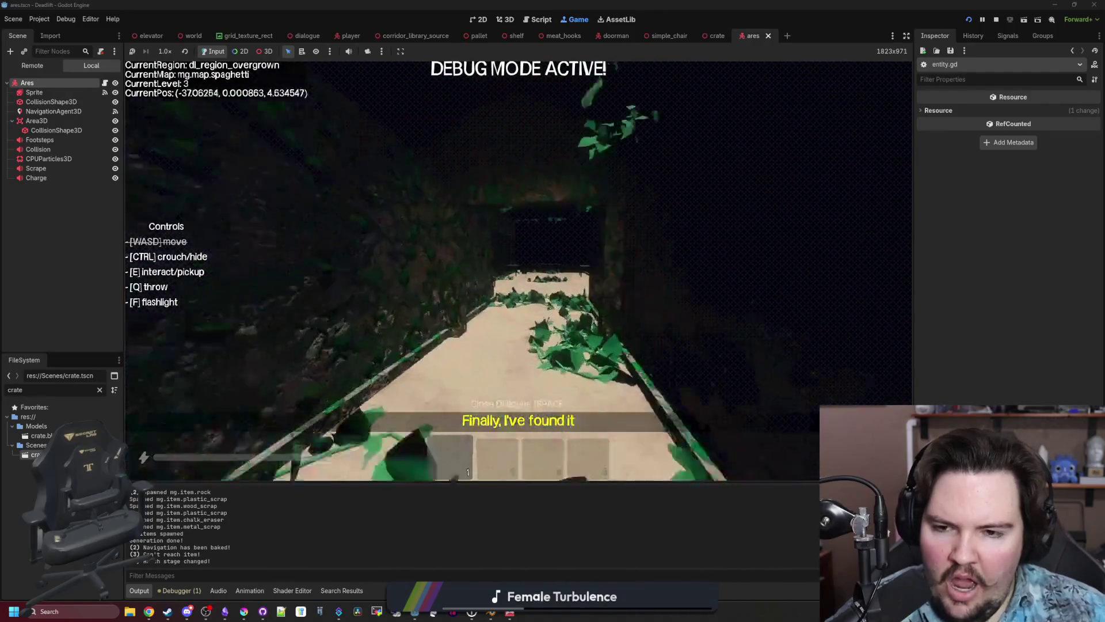
Pick up the paper map from the table, switch to inventory slot 2, and head back toward the breakroom.
key(w)
key(e)
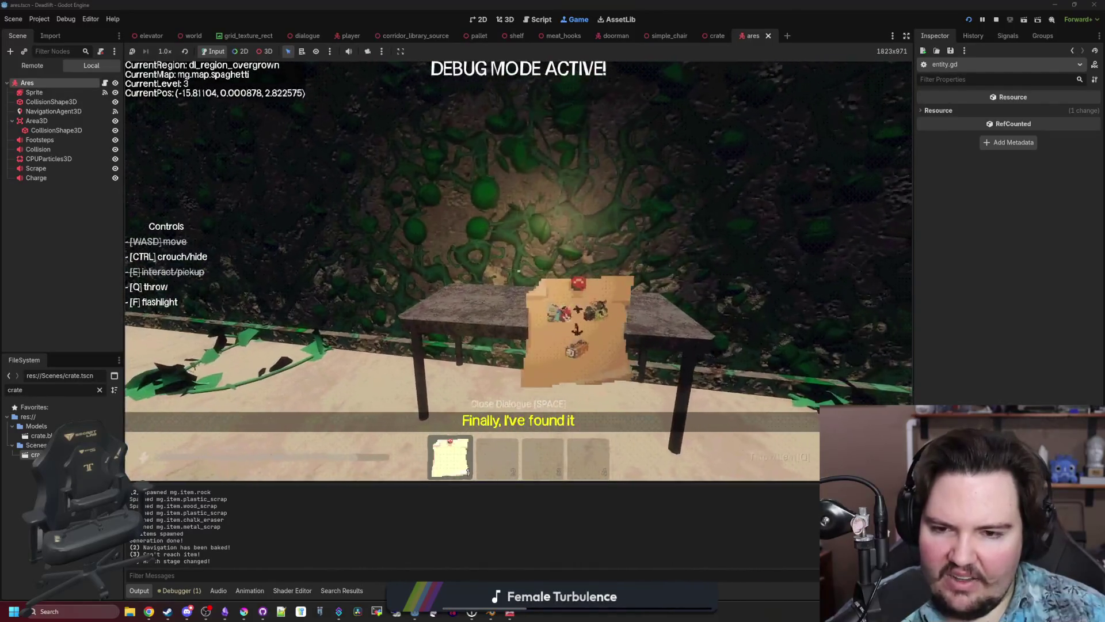
key(2)
key(w)
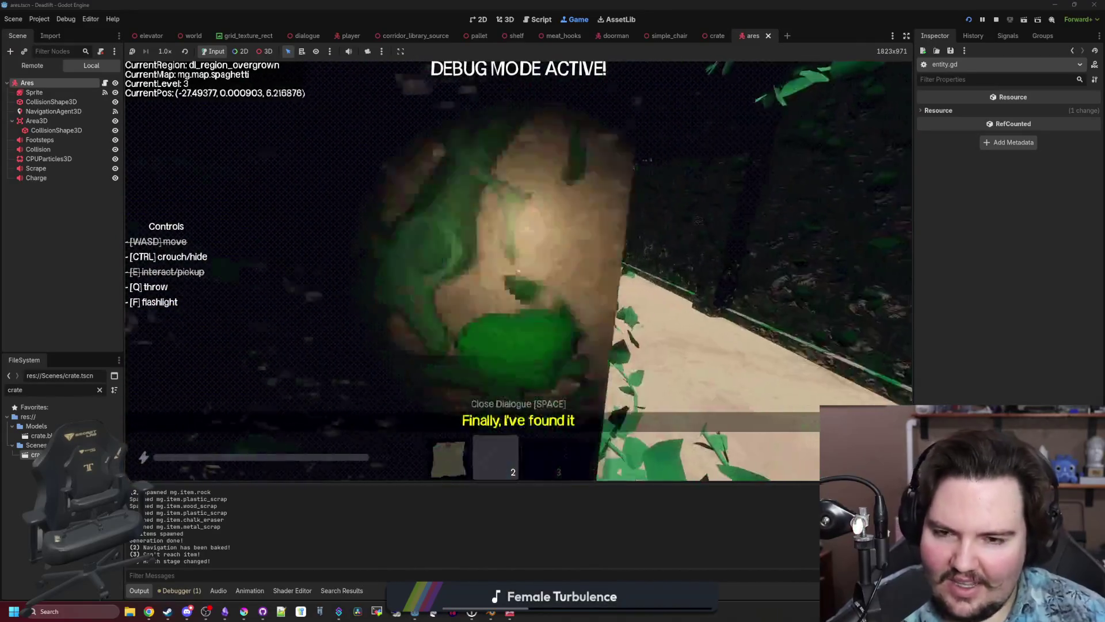
key(w)
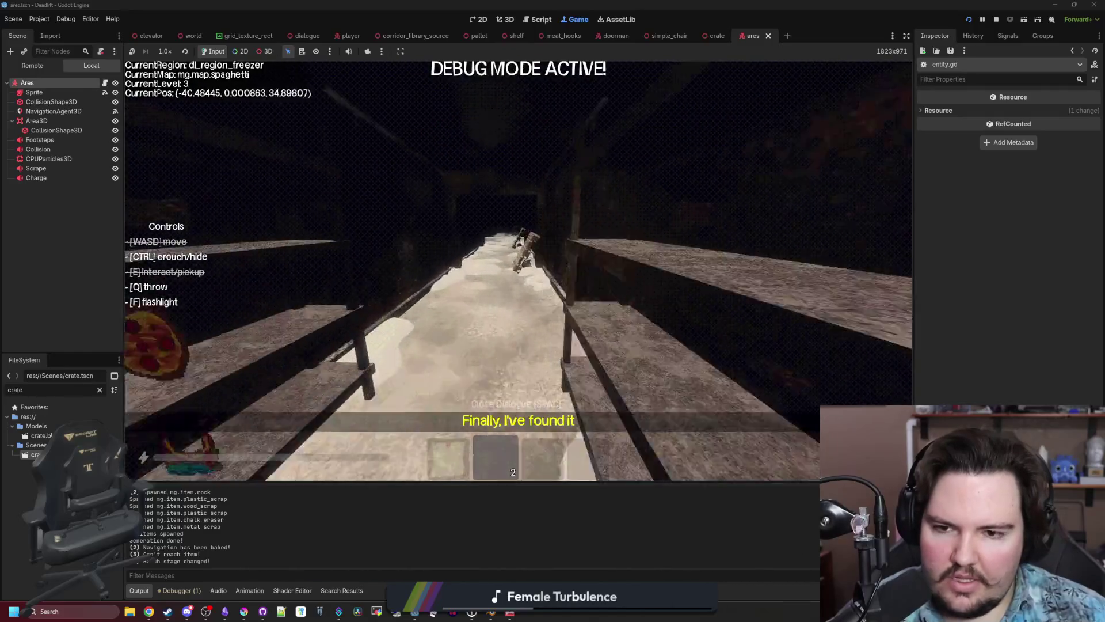
Walk through the breakroom and freezer into the elevator, pin the held note on its board, and pause.
key(w)
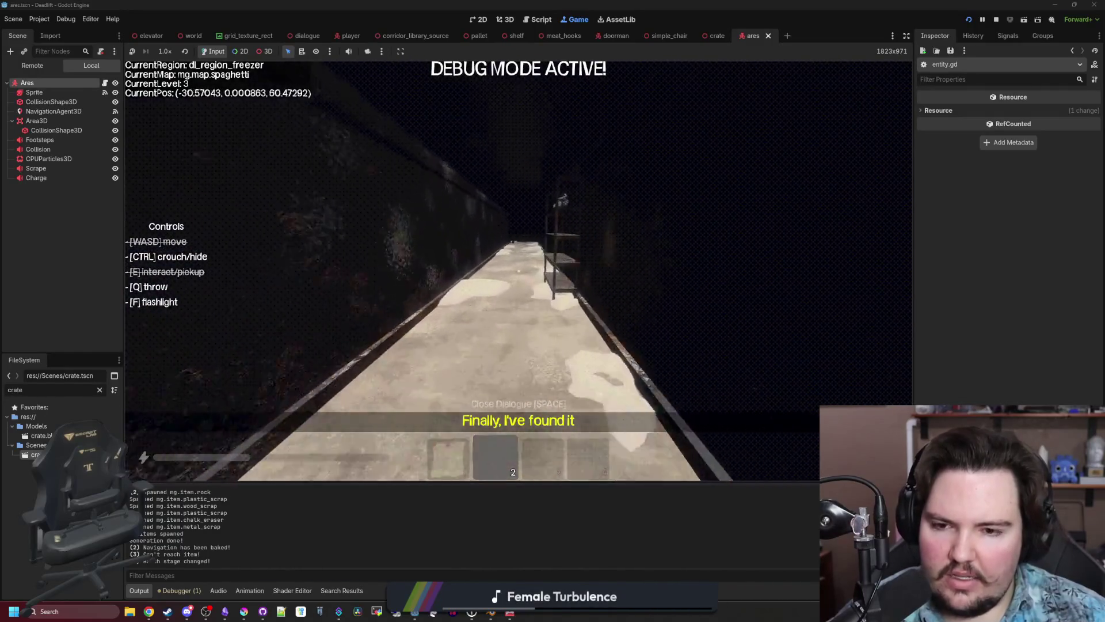
key(w)
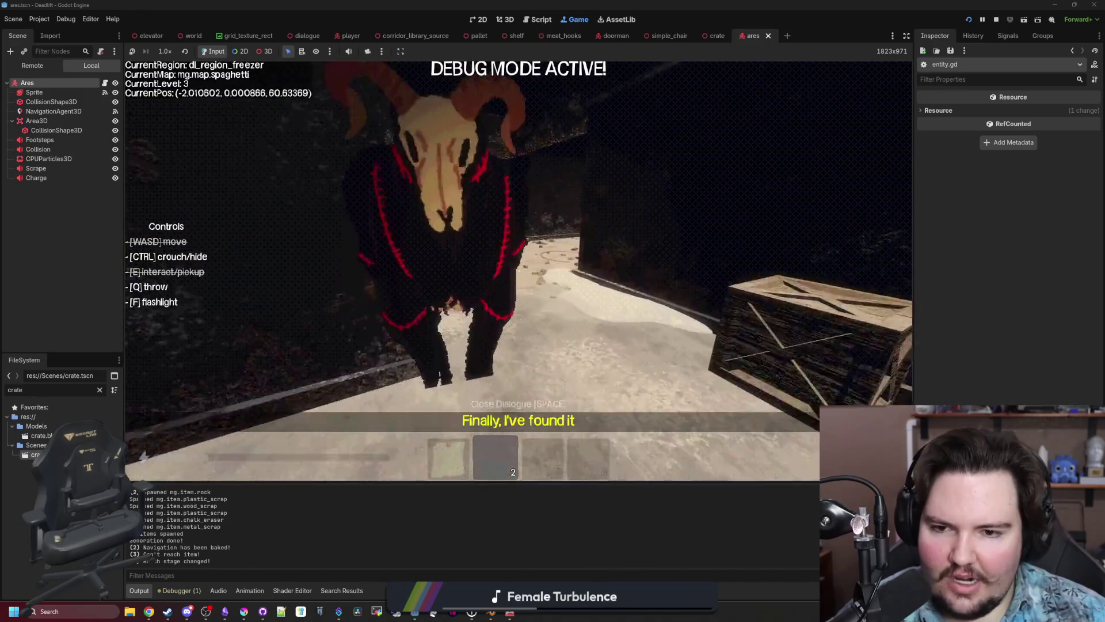
key(w)
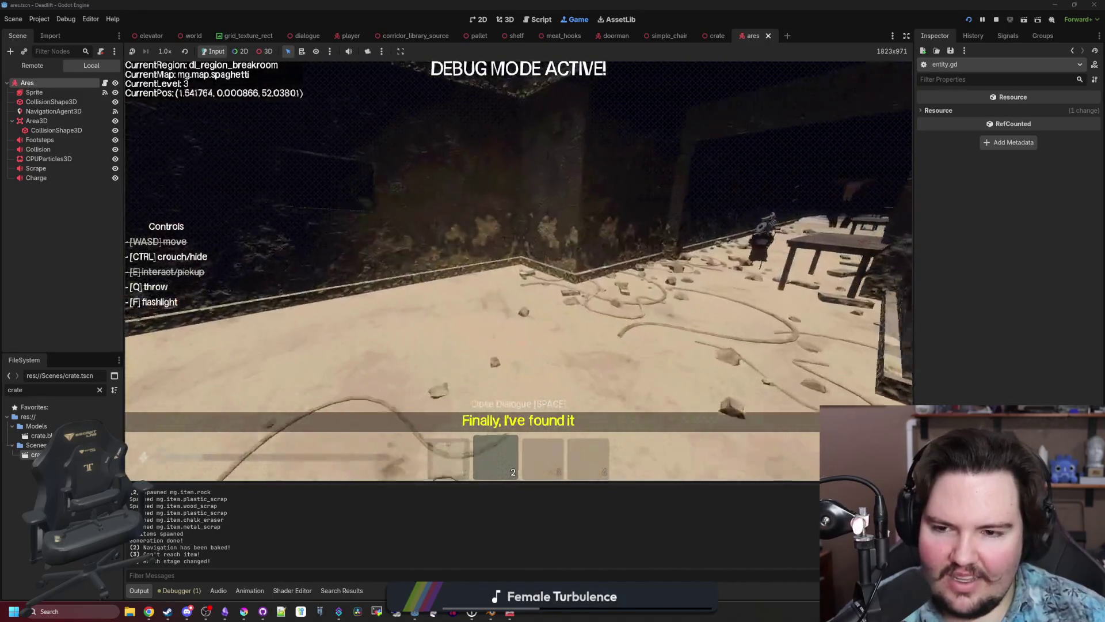
key(w)
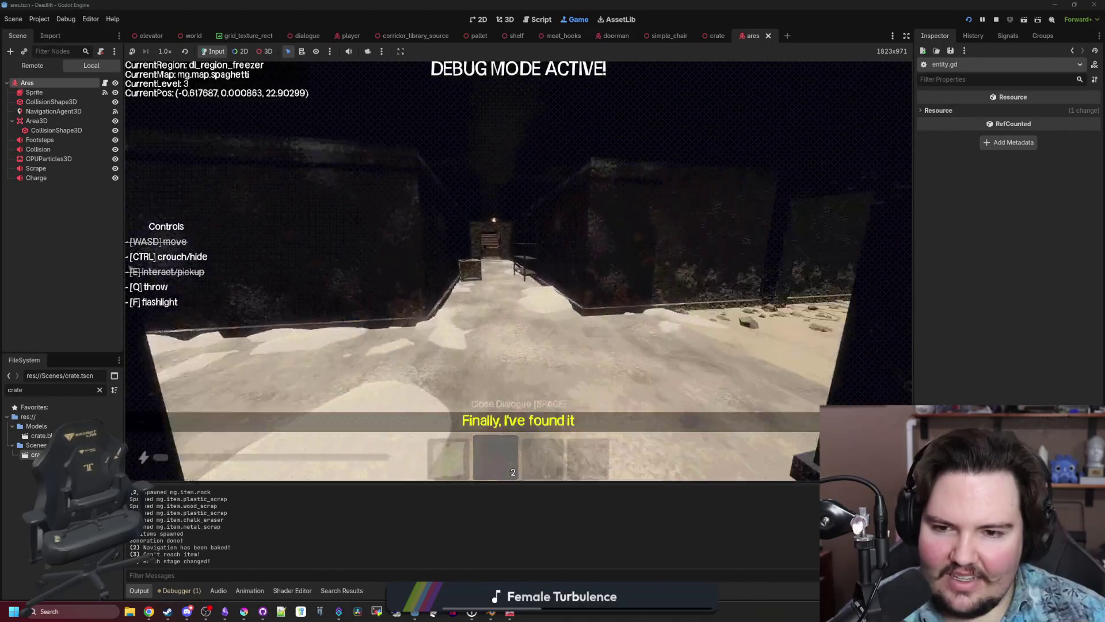
key(w)
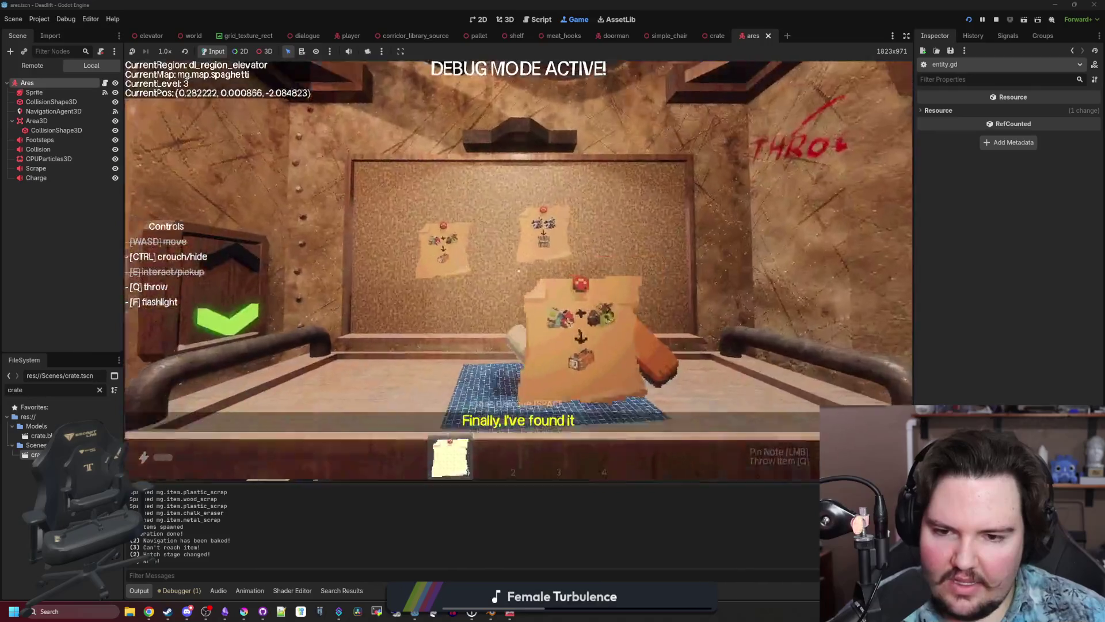
click(518, 271)
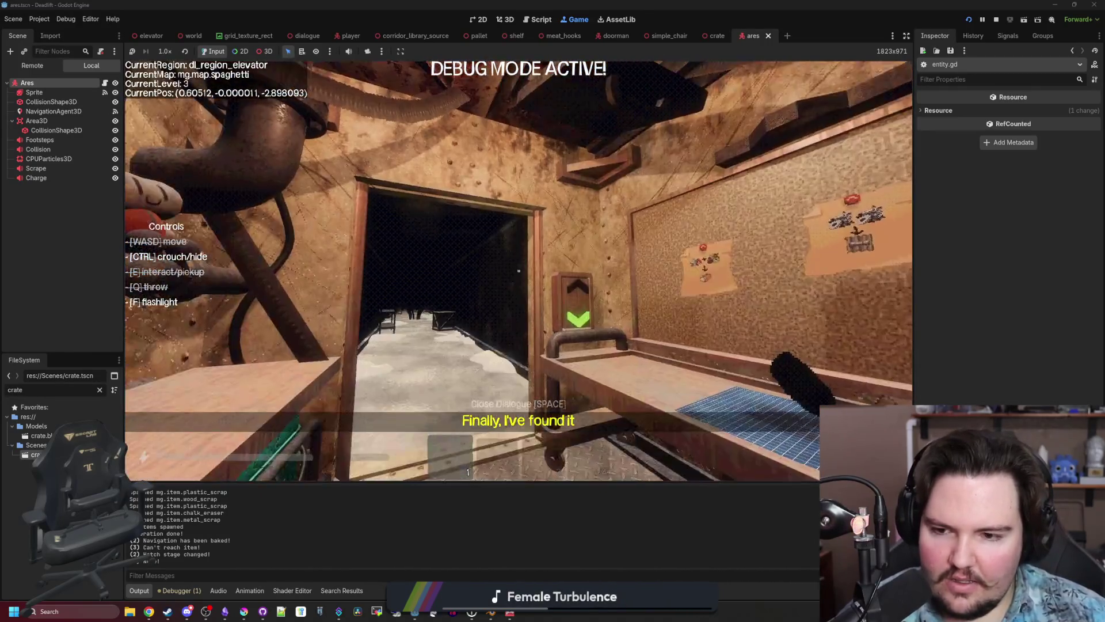
key(Escape)
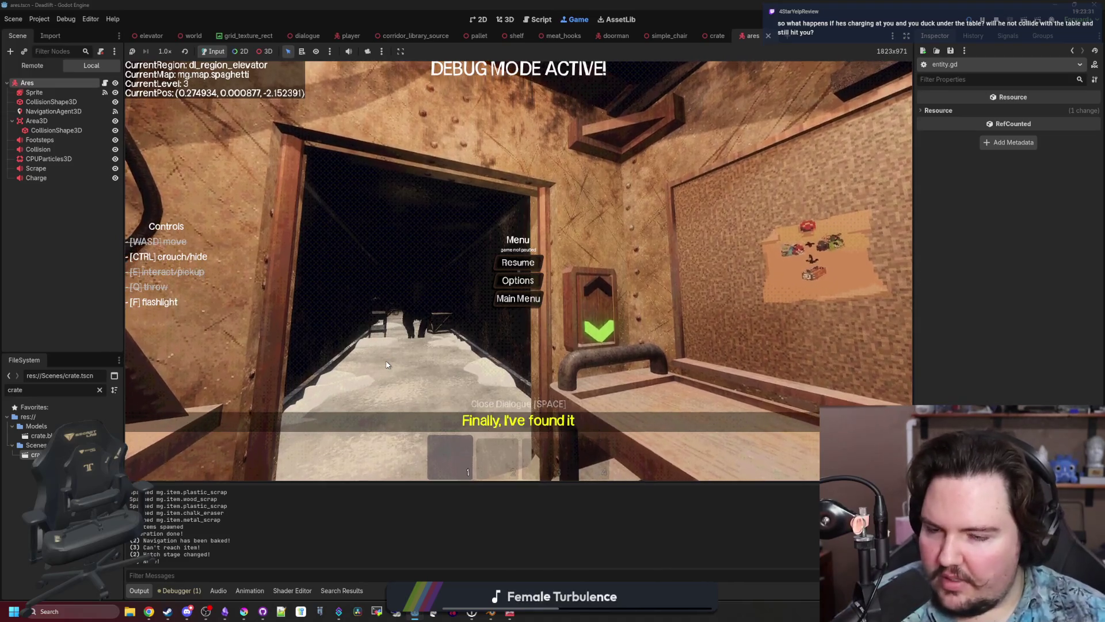
Resume the game and crouch under the breakroom table while Ares charges, then come back out.
click(518, 264)
key(w)
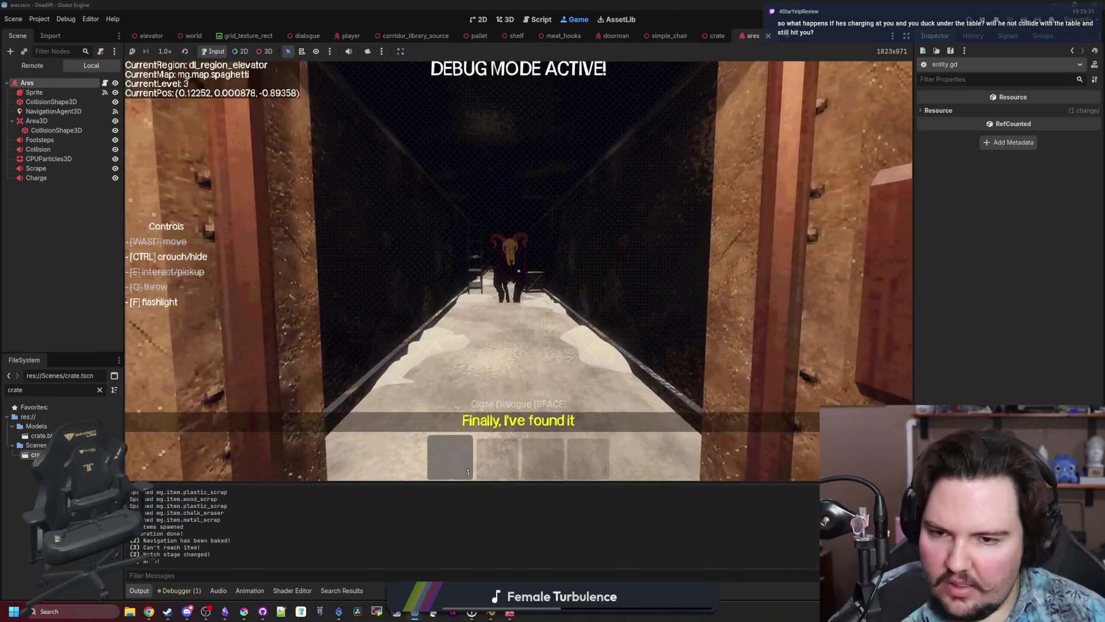
key(s)
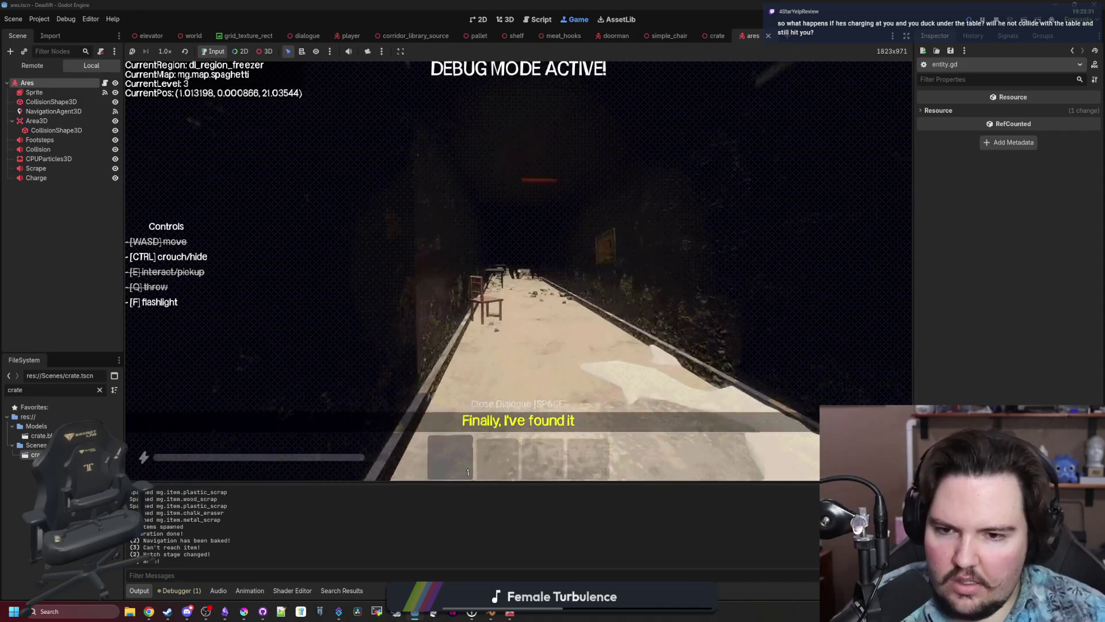
key(ctrl)
key(w)
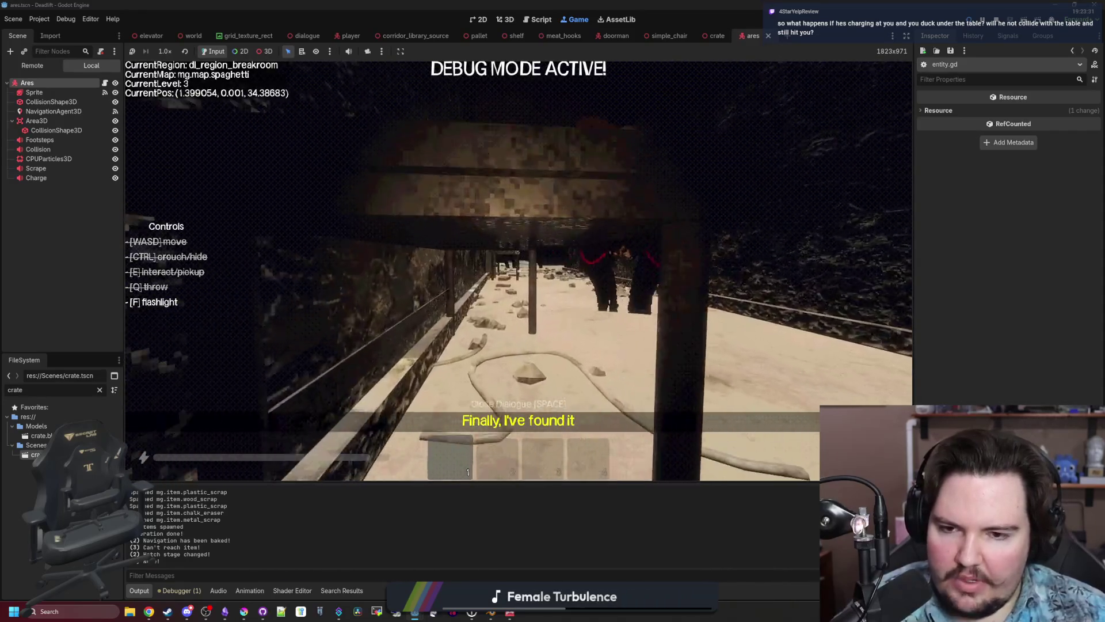
key(w)
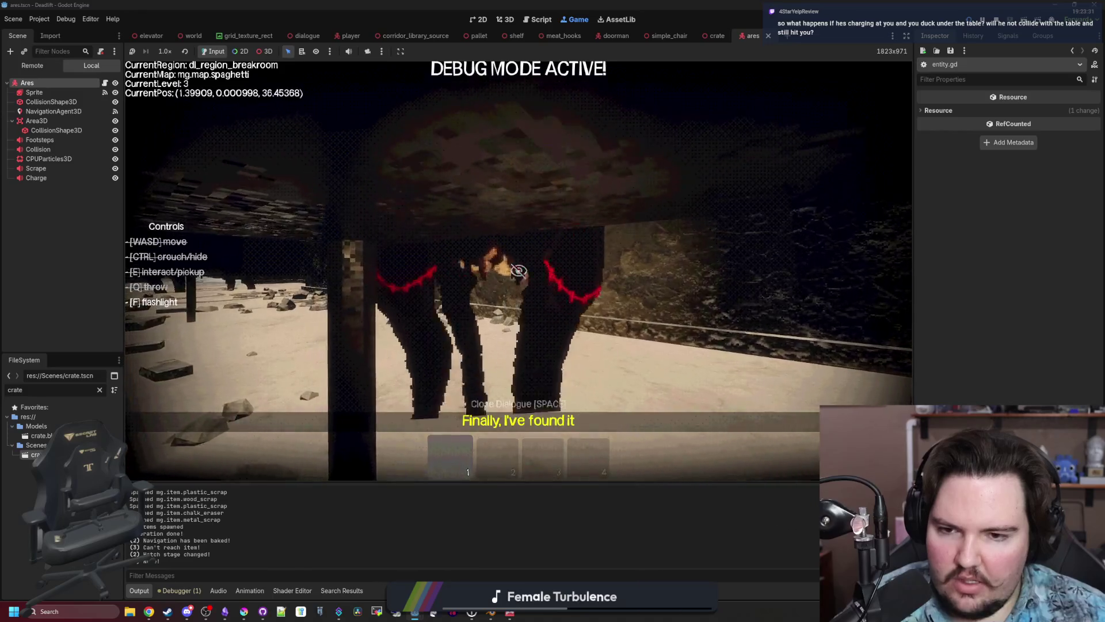
key(a)
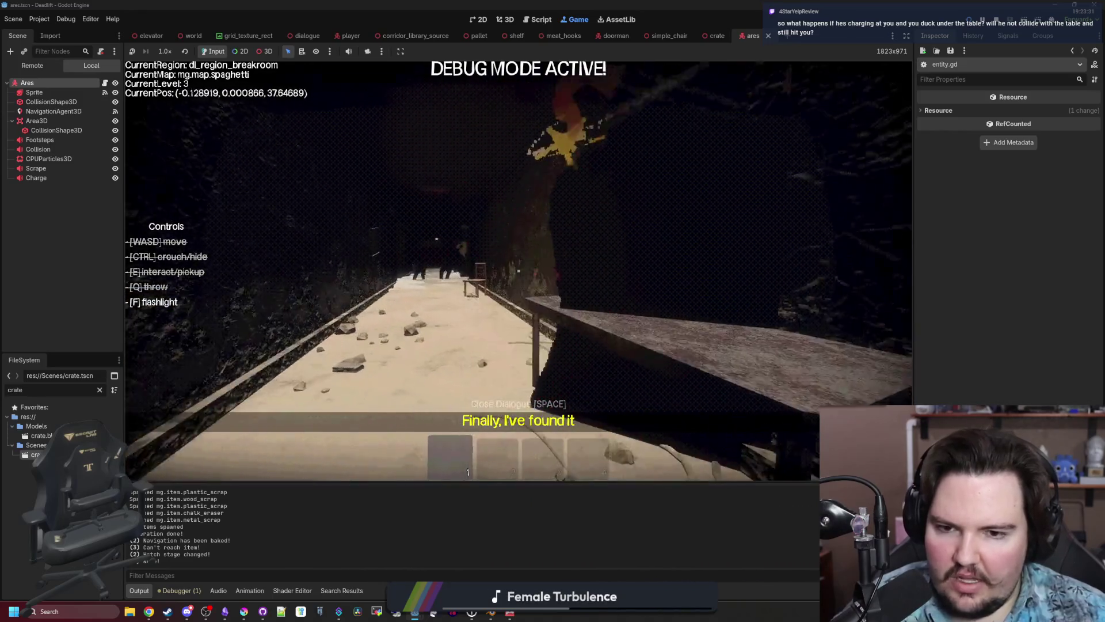
key(w)
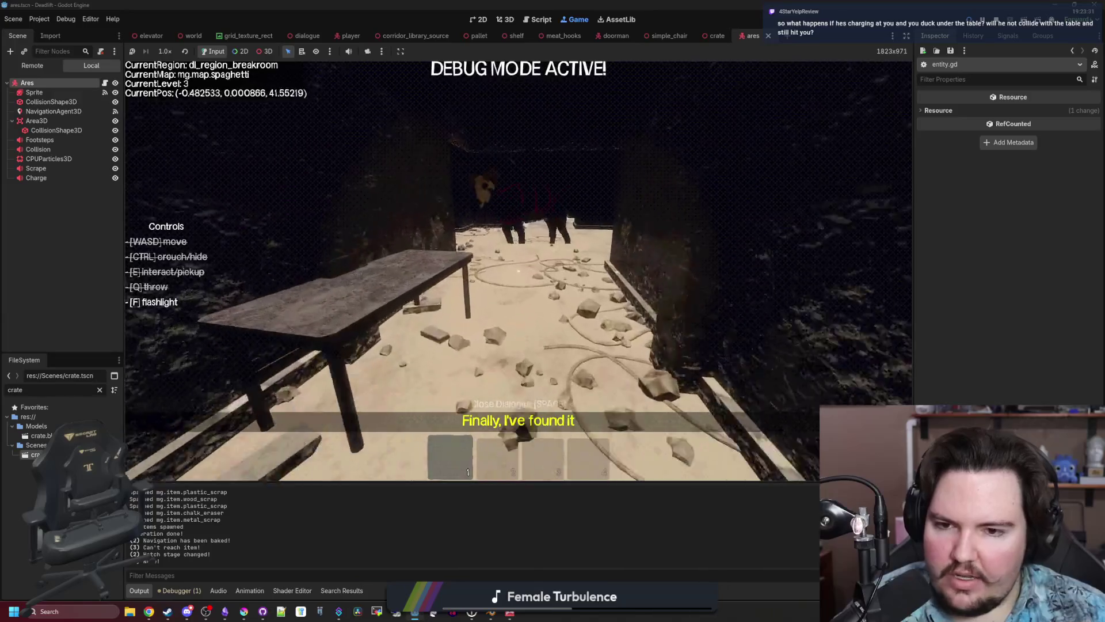
Walk back through the freezer and breakroom into the butchery corridor toward the table and pallet.
key(w)
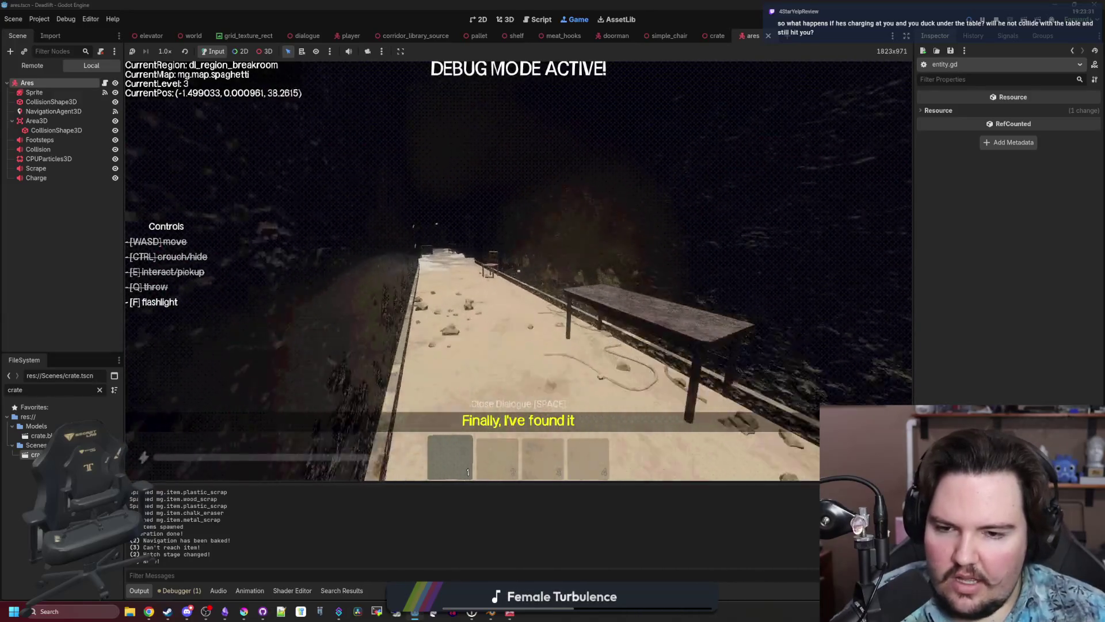
key(w)
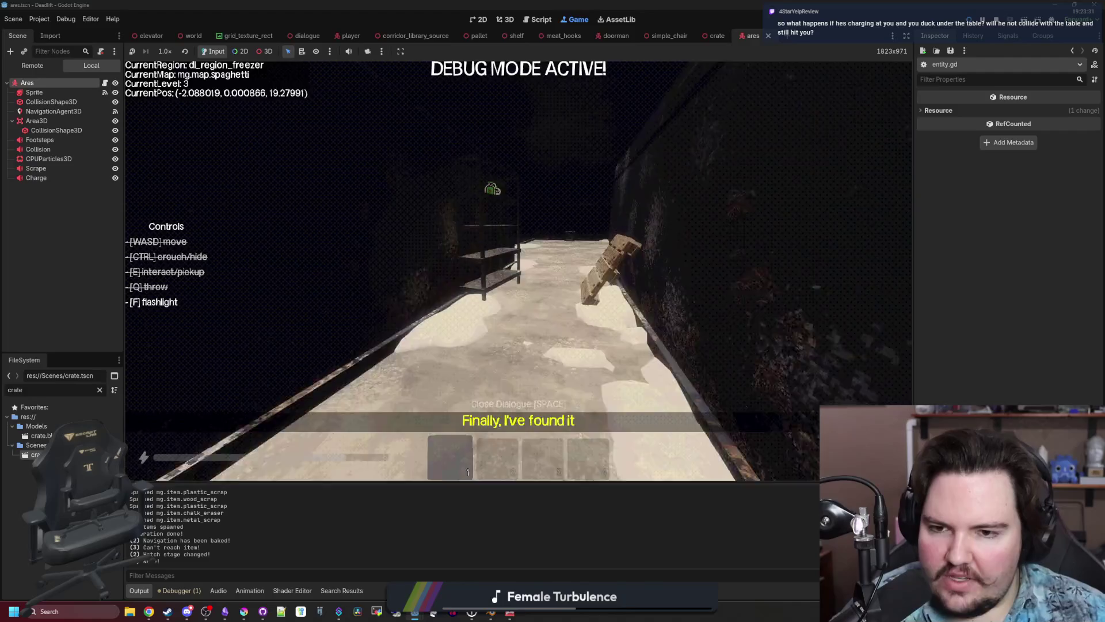
key(w)
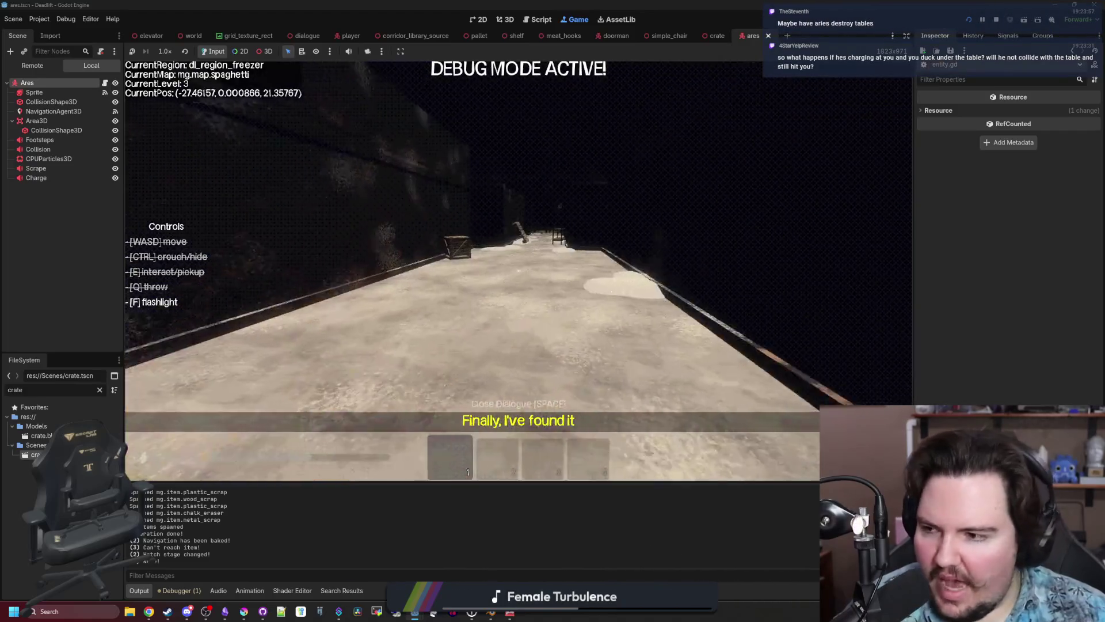
key(w)
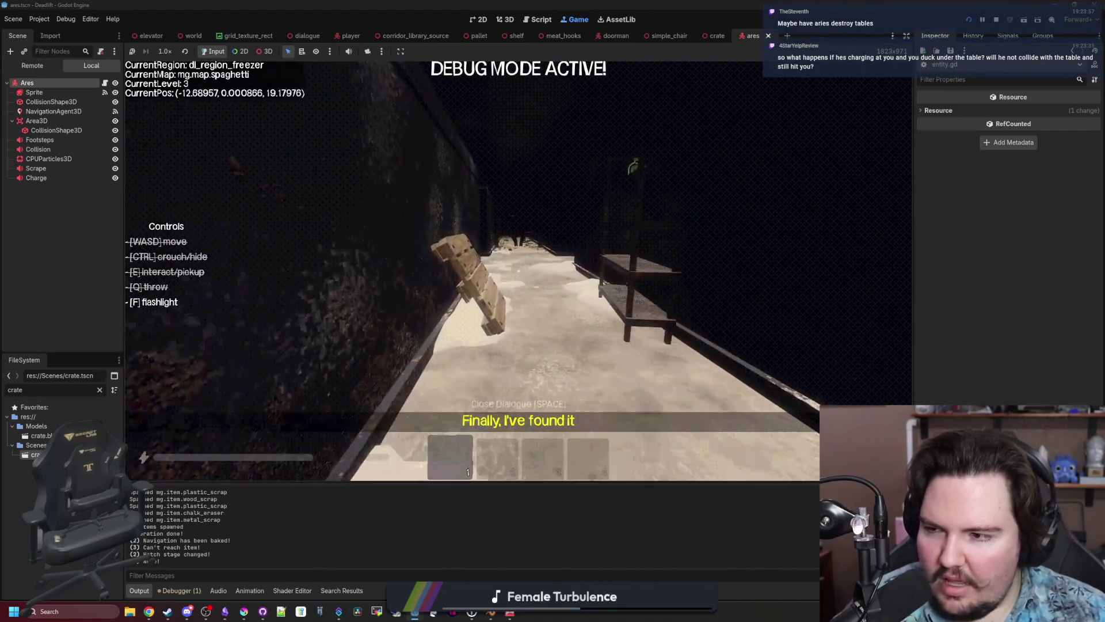
key(w)
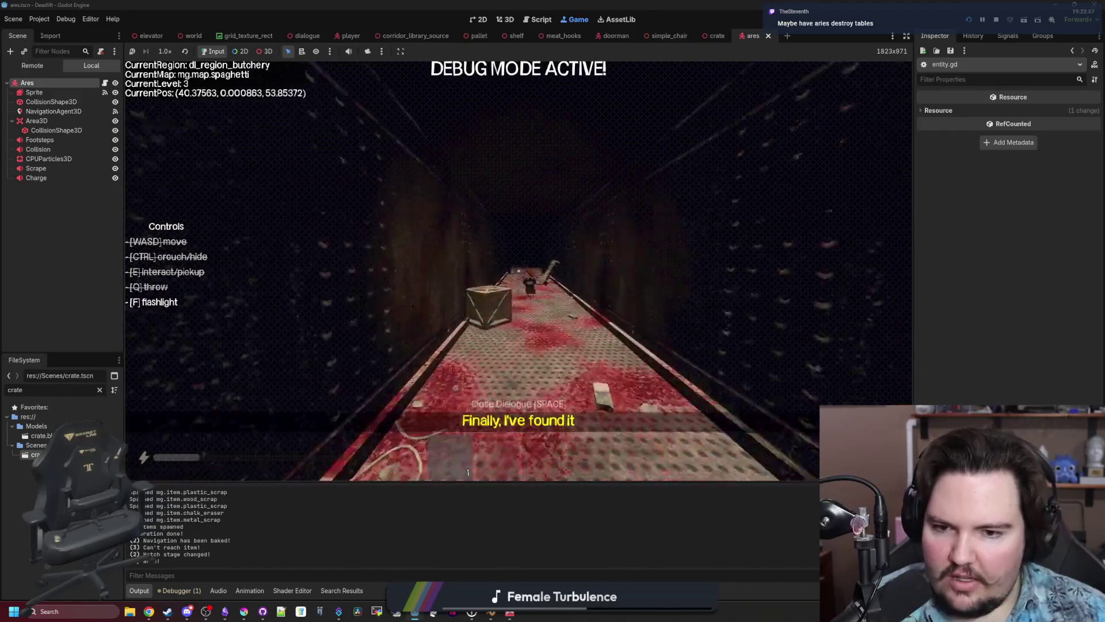
key(w)
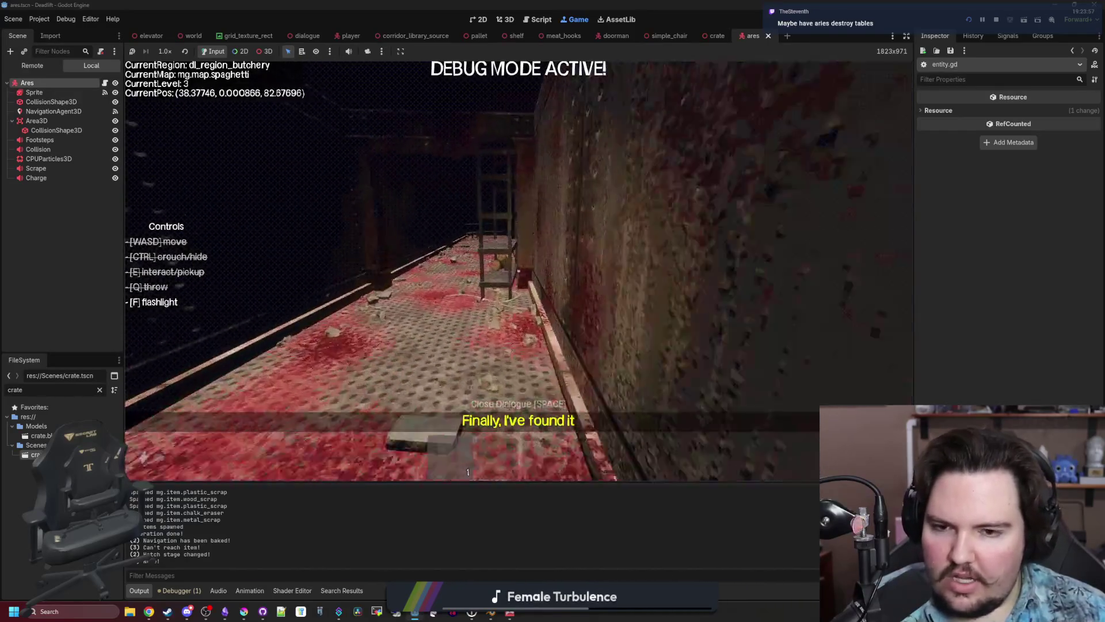
key(w)
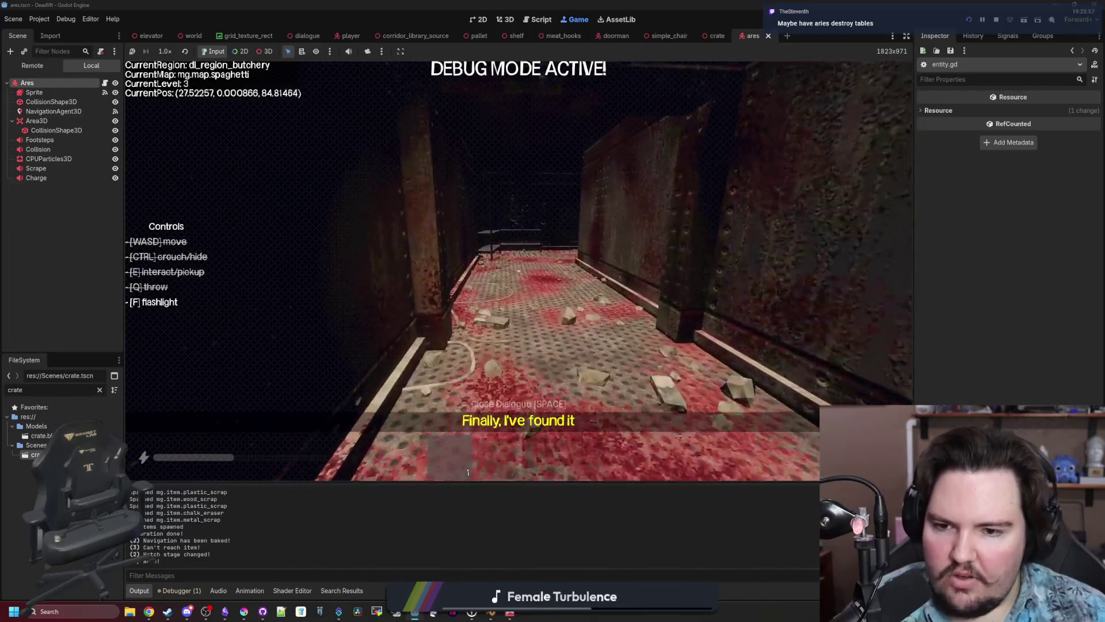
key(w)
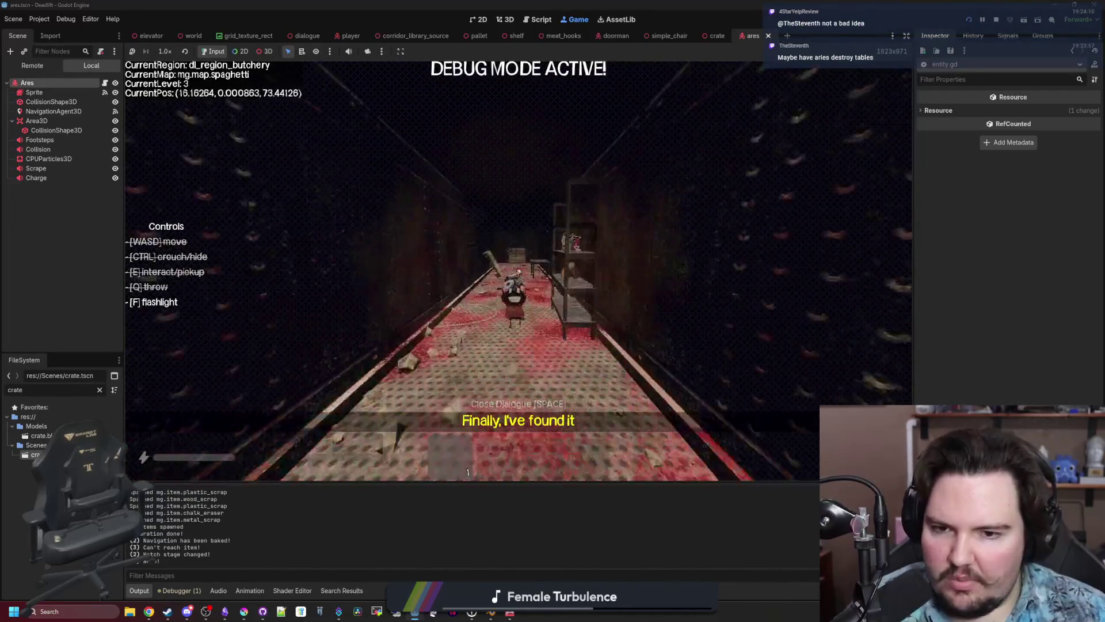
Creep under the butchery table, then walk back to the freezer and pause the game.
key(w)
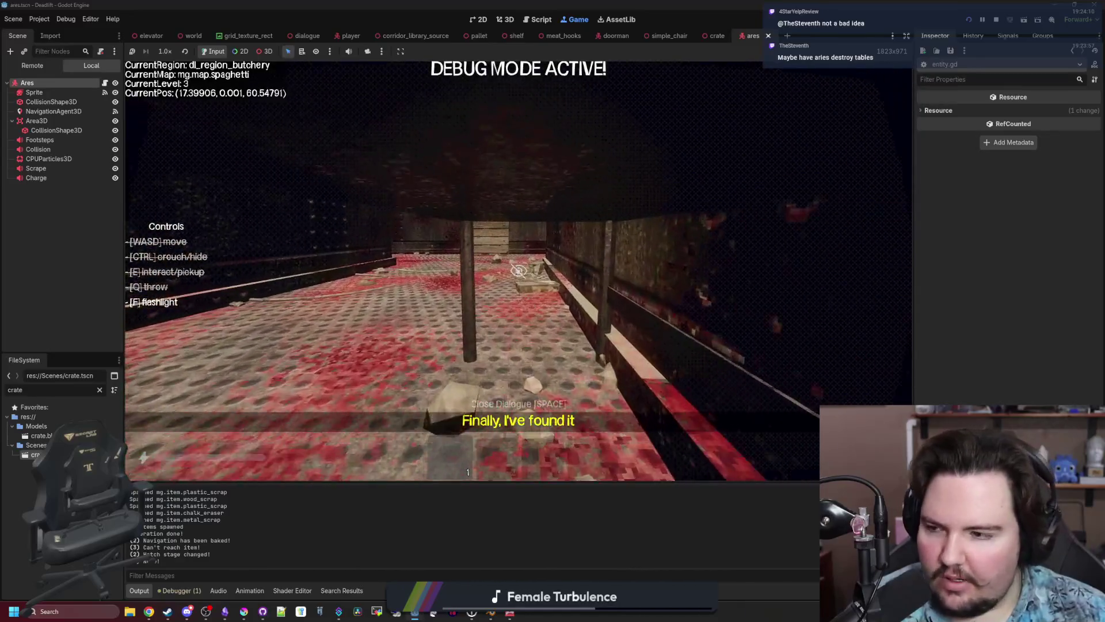
key(w)
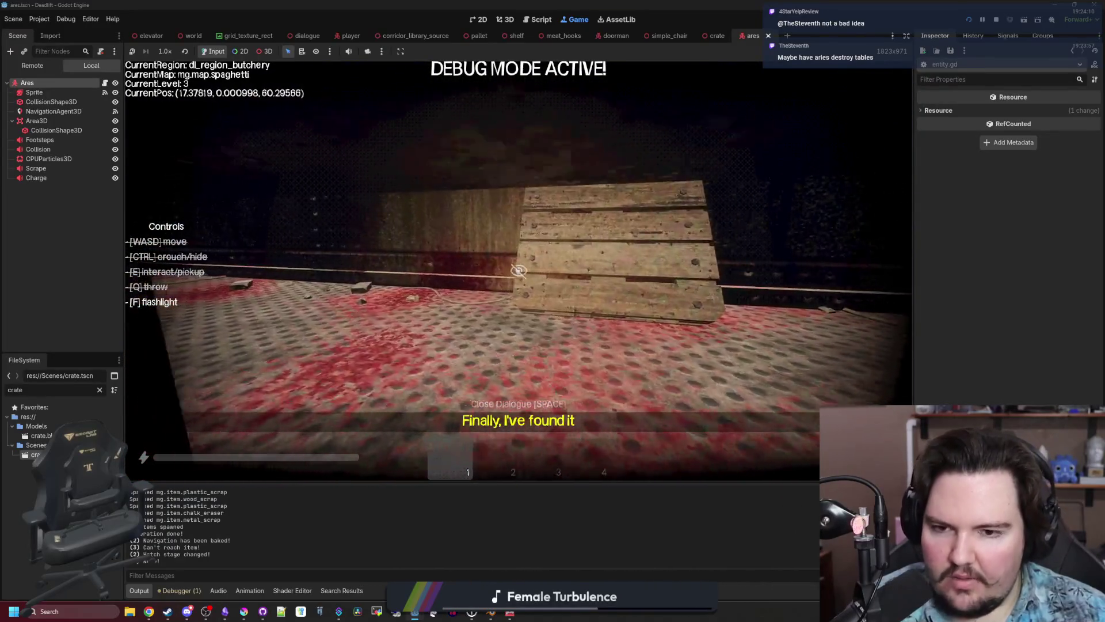
key(w)
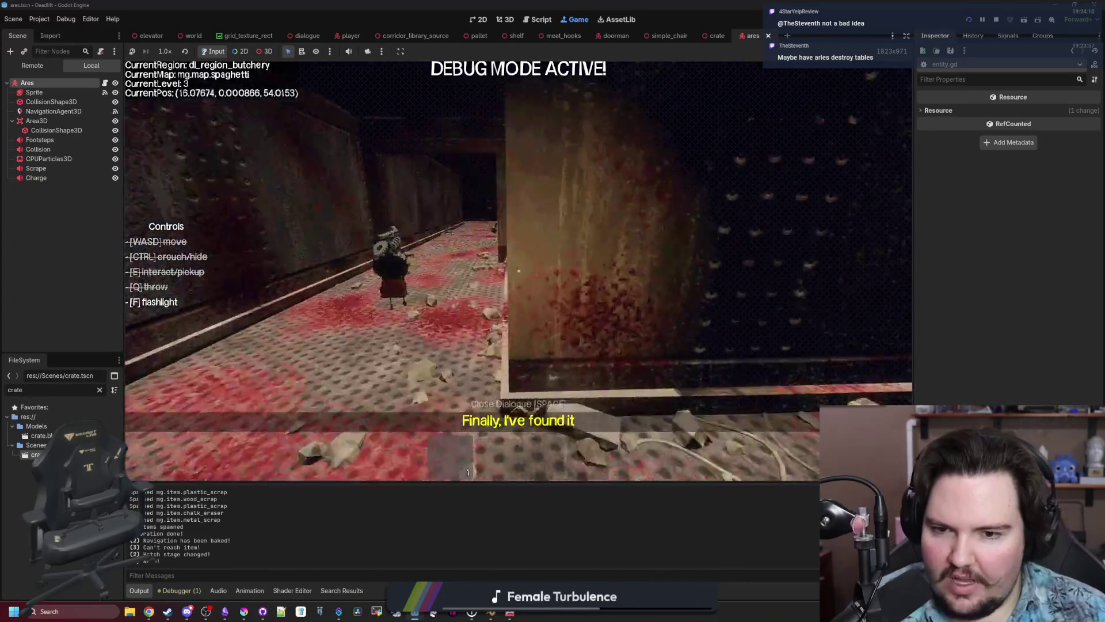
key(w)
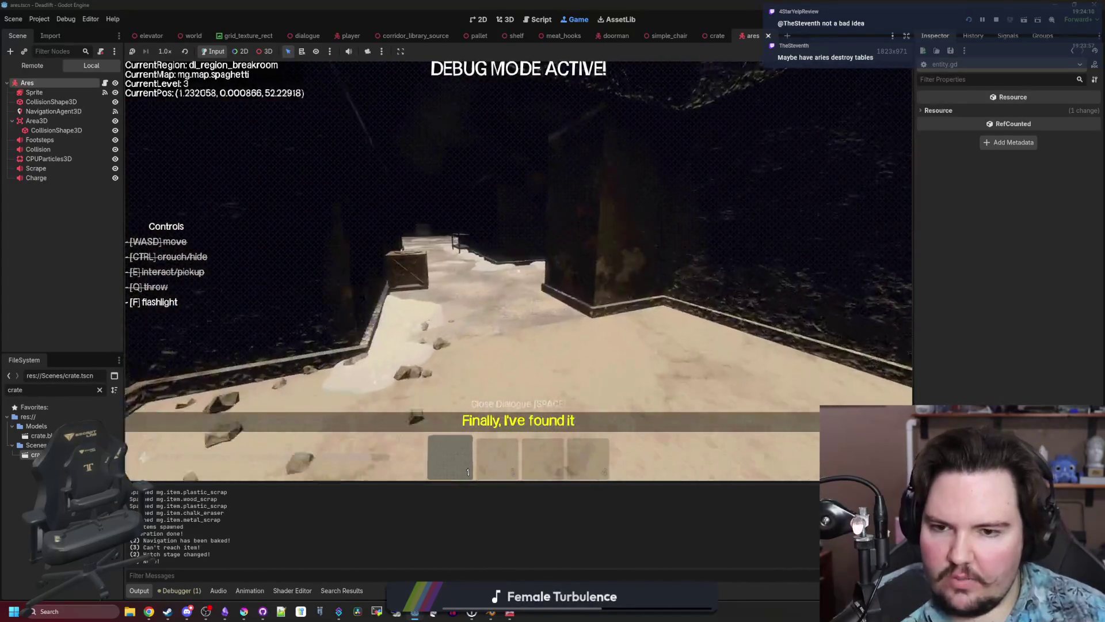
key(w)
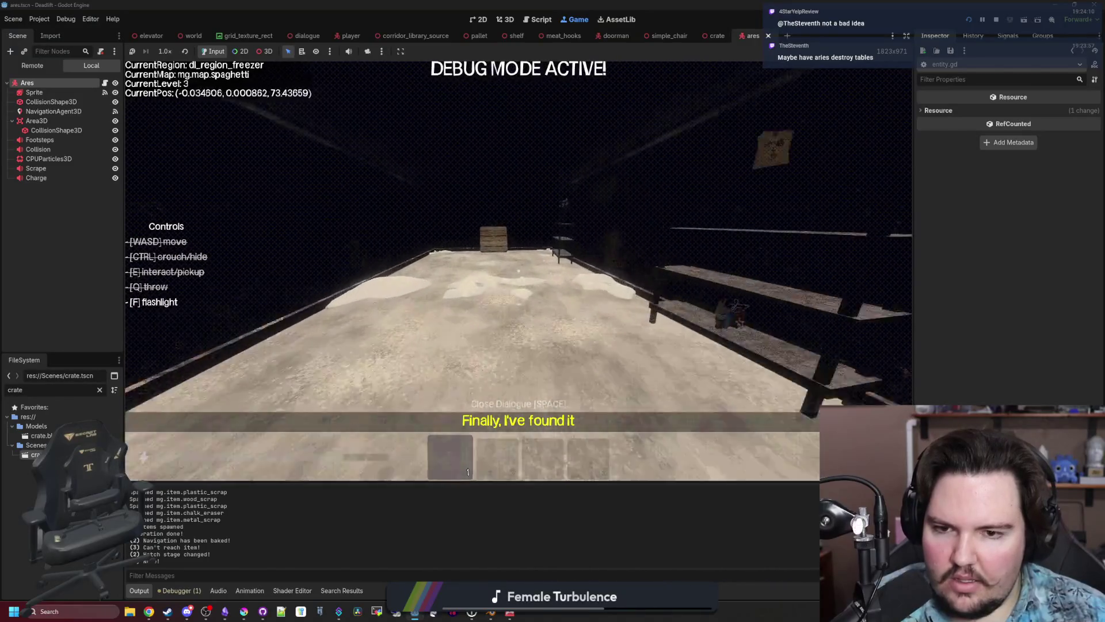
key(w)
key(Escape)
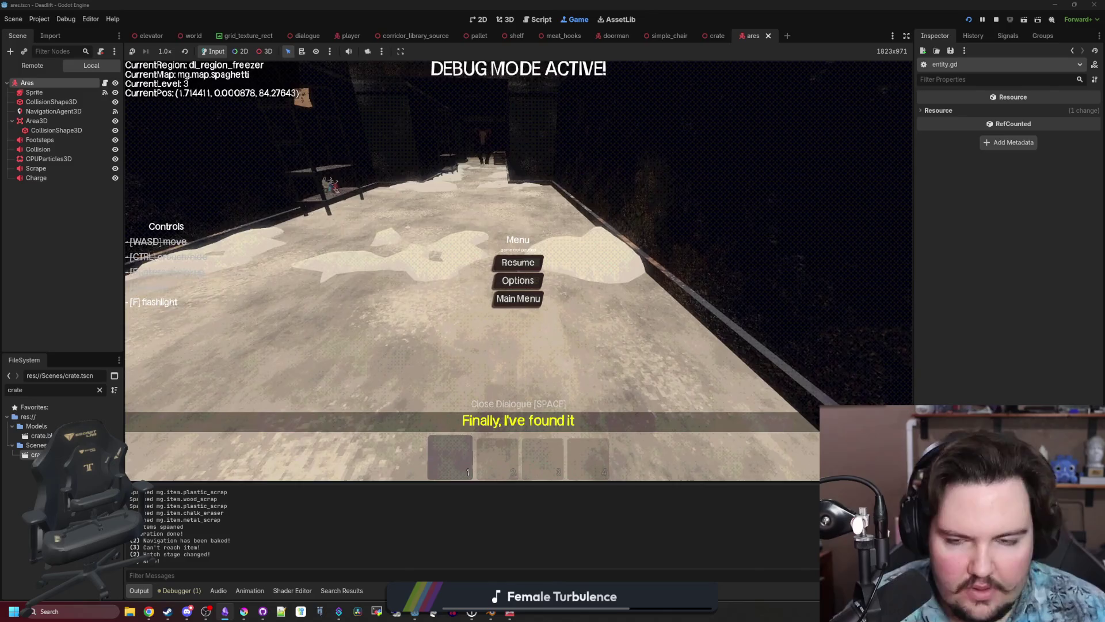
Resume the game and walk from the freezer down the corridor to the crate corner.
click(525, 263)
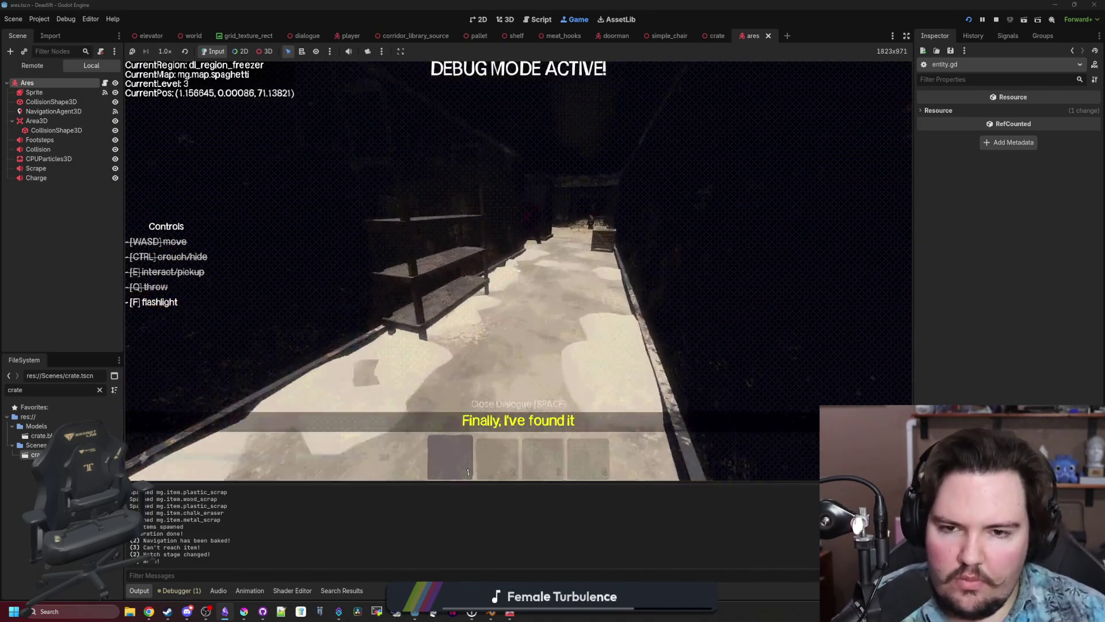
key(w)
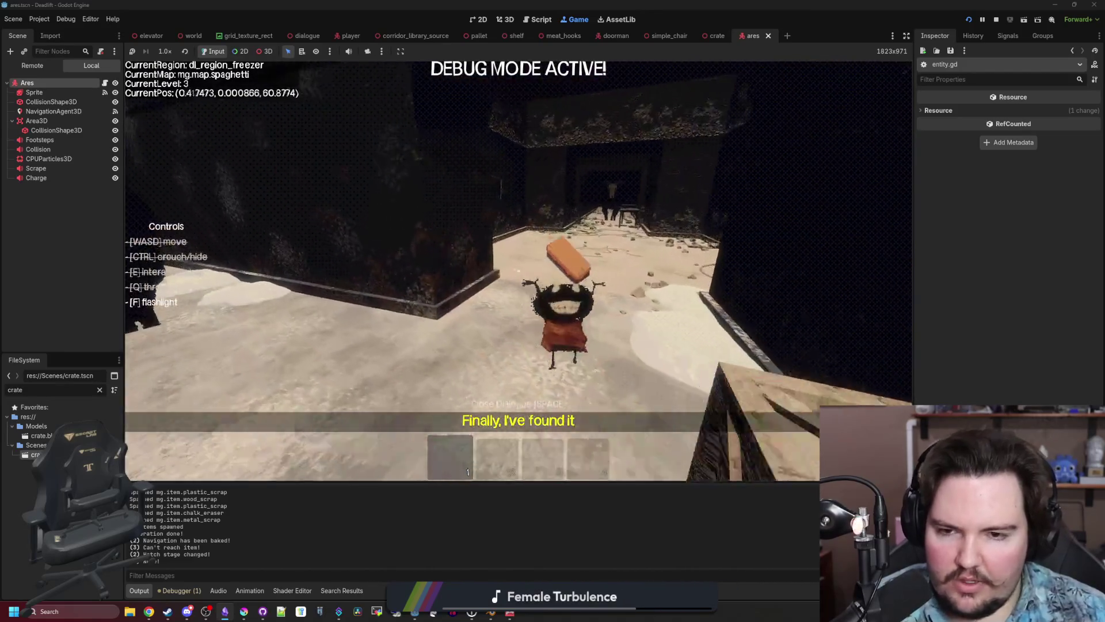
key(a)
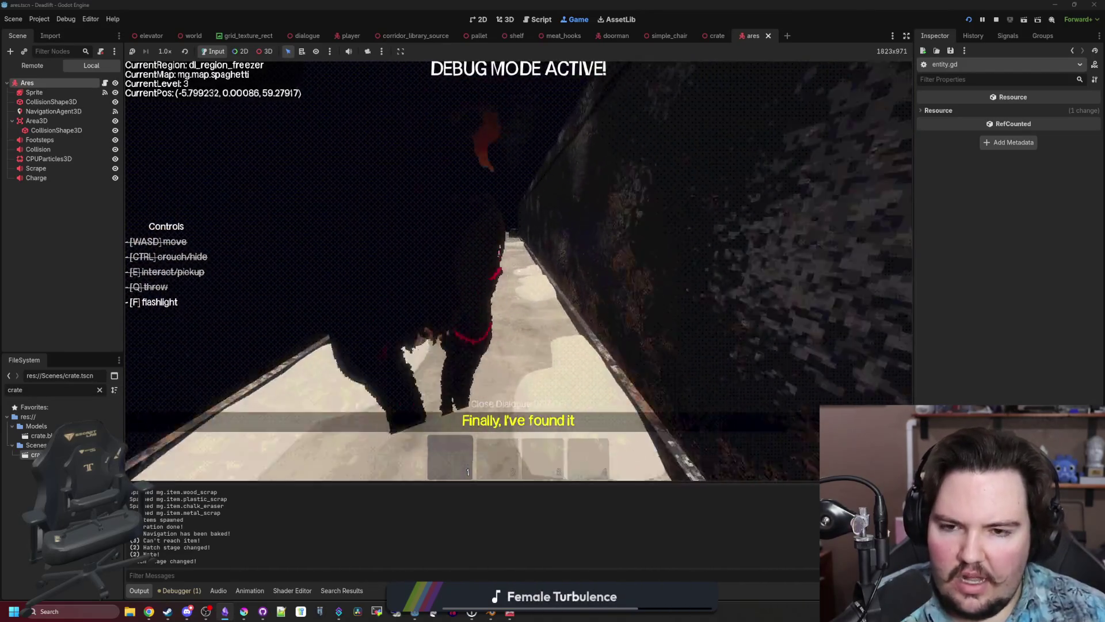
key(w)
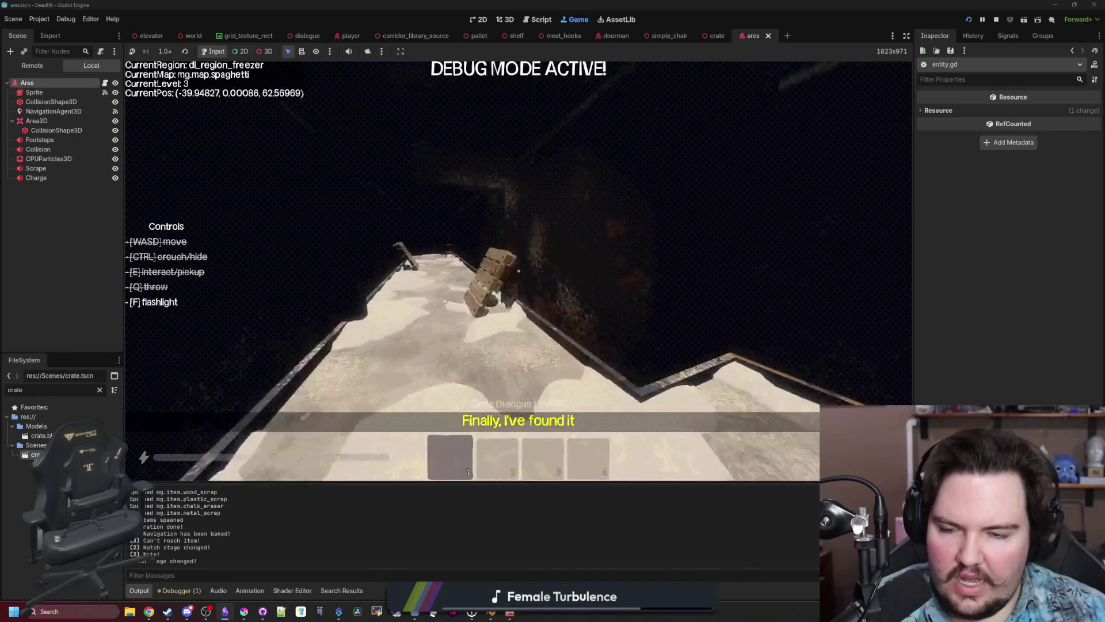
key(w)
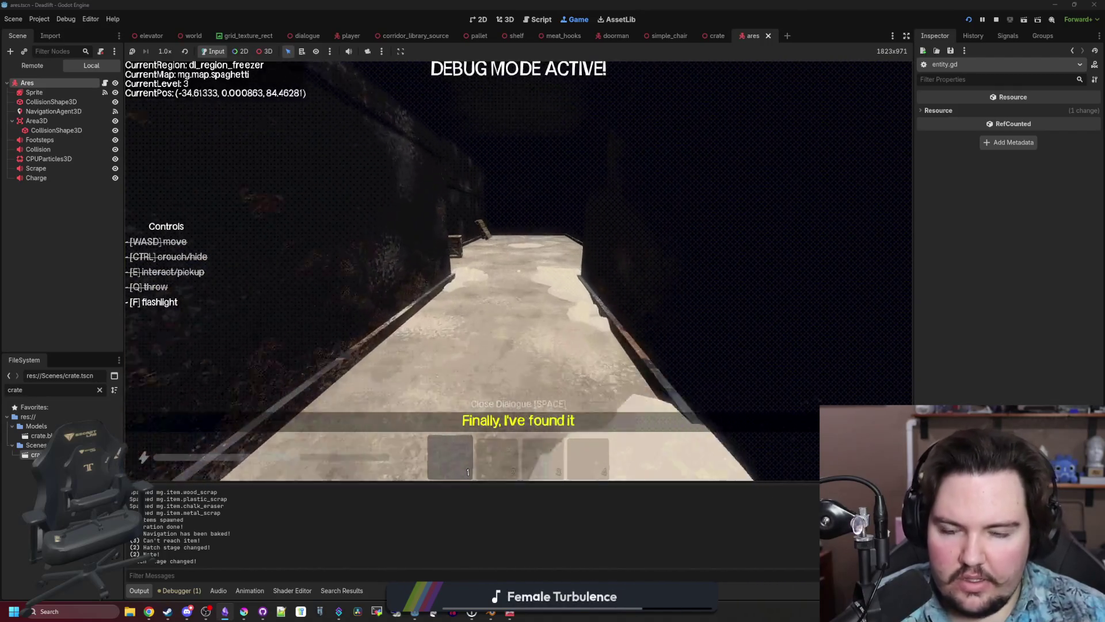
Continue past the pallet corridor and down the breakroom corridor toward the railing.
key(w)
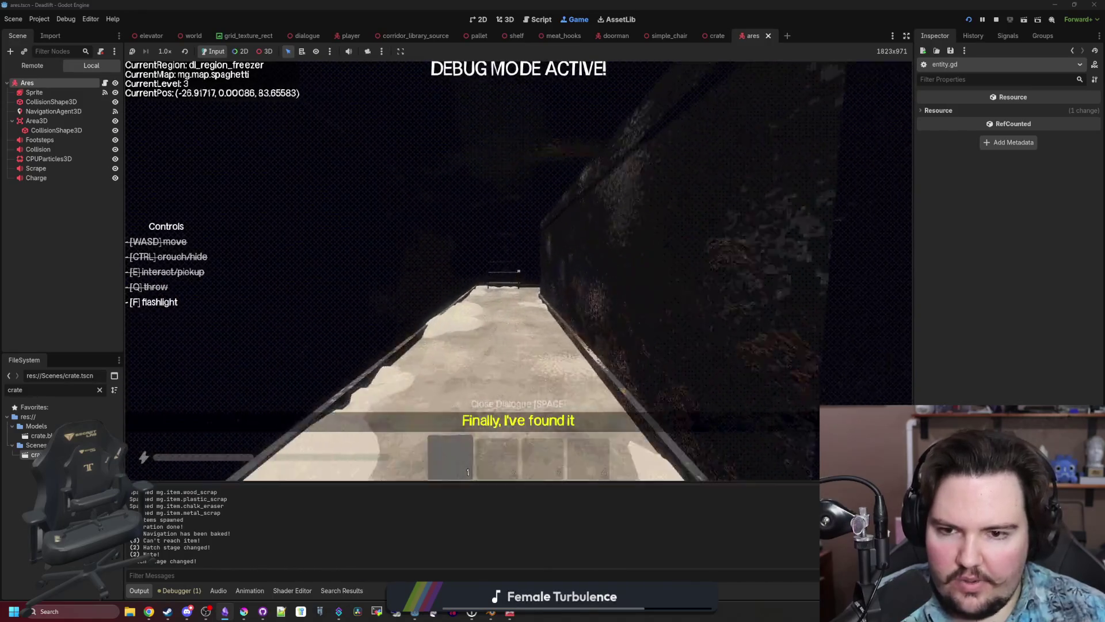
key(w)
key(w)
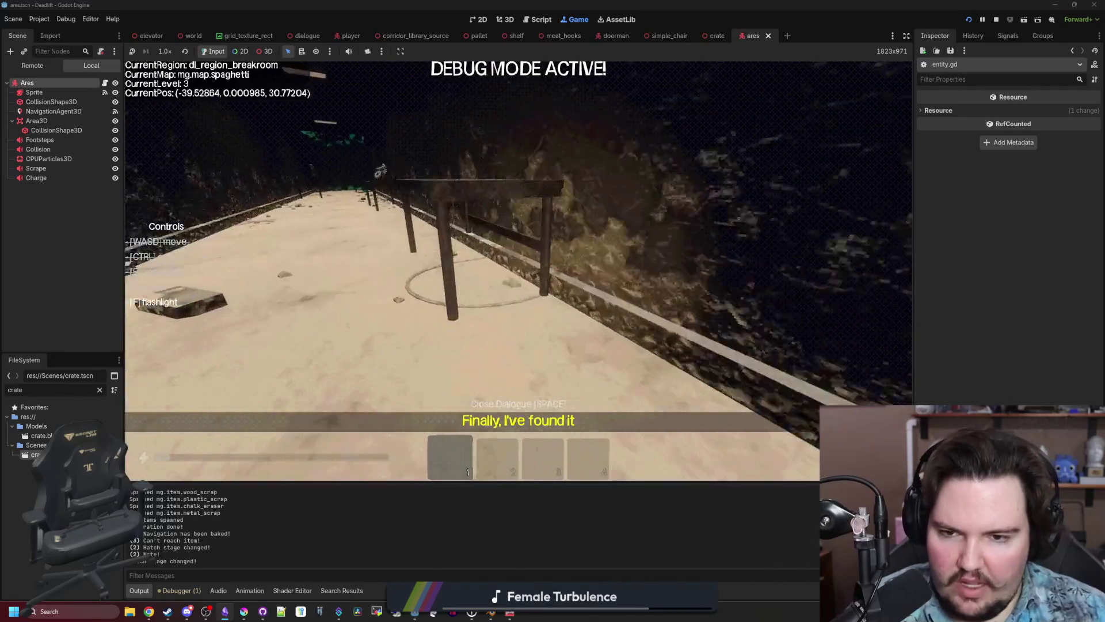
key(w)
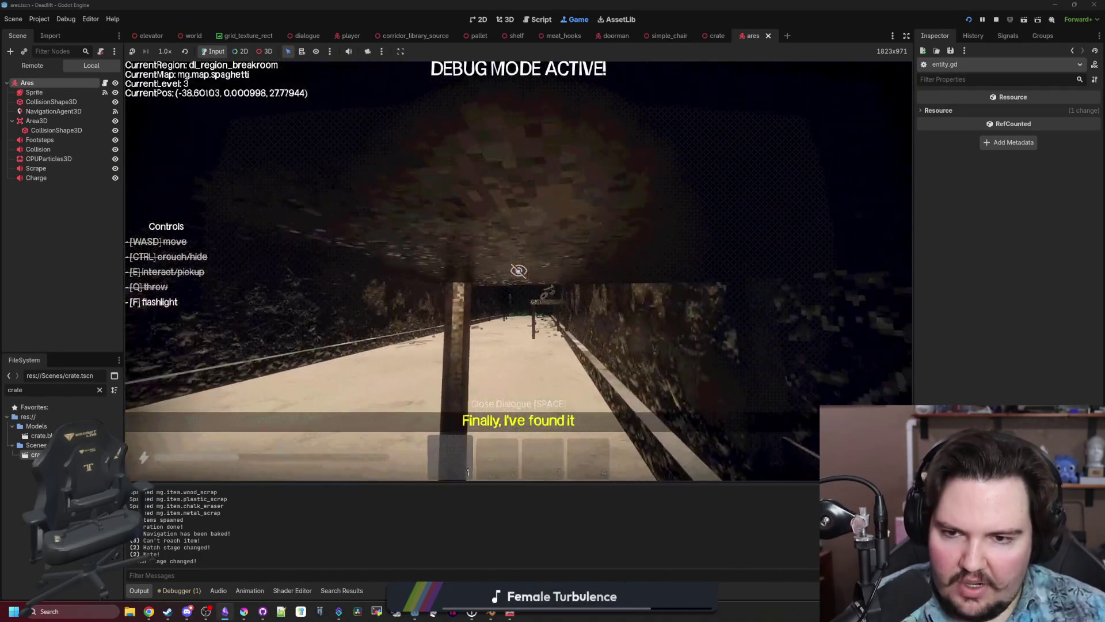
key(w)
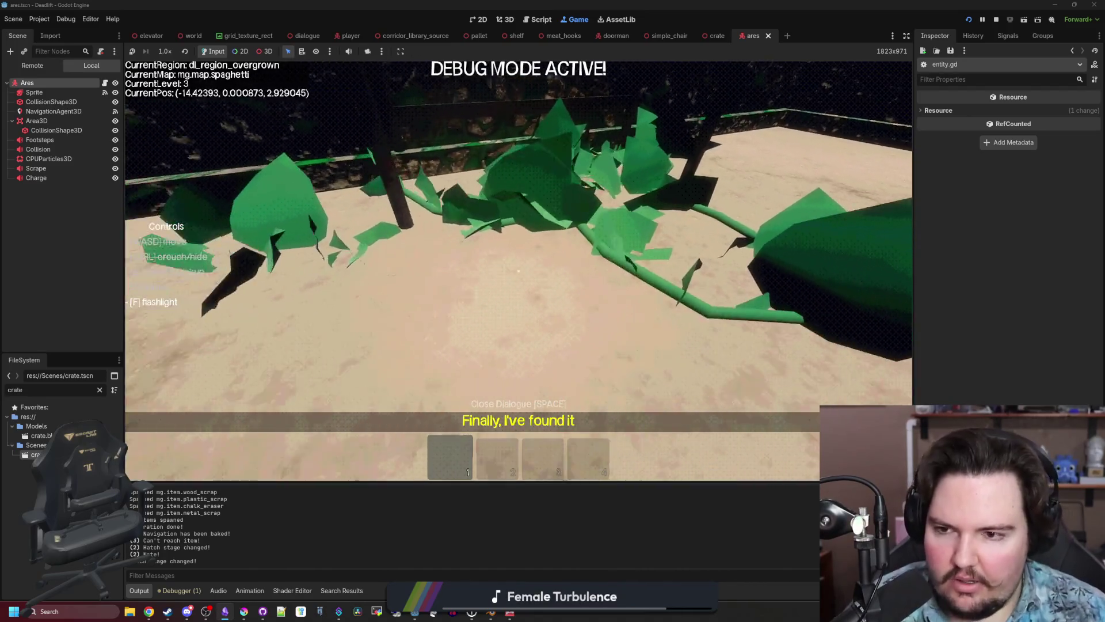
Walk the vine-covered corridor past the rocky wall and chair to the crate, then pause.
key(w)
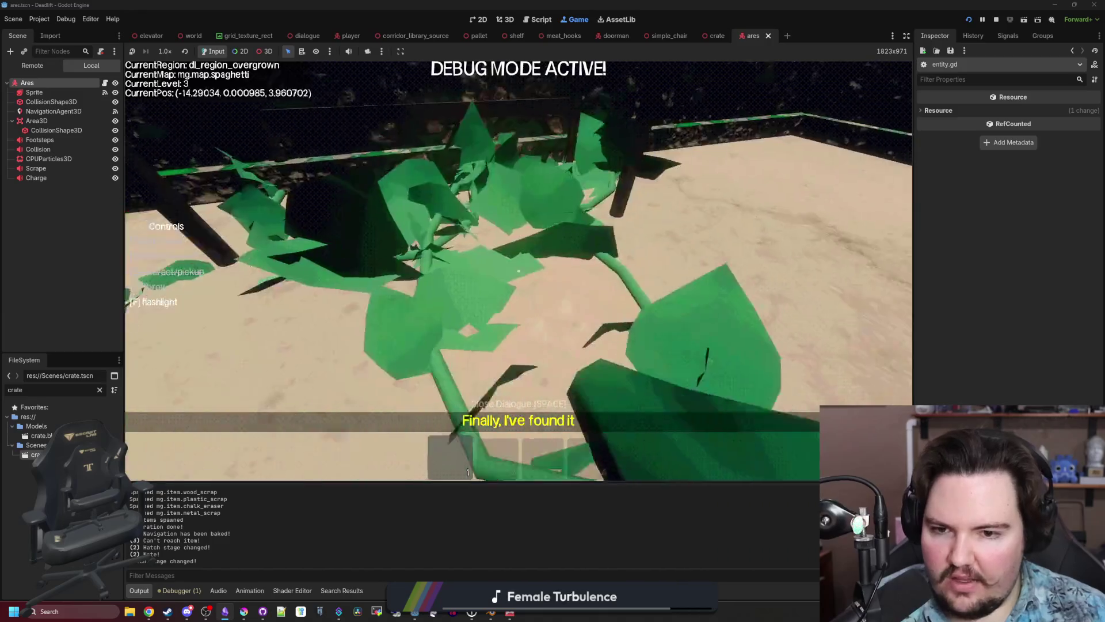
key(w)
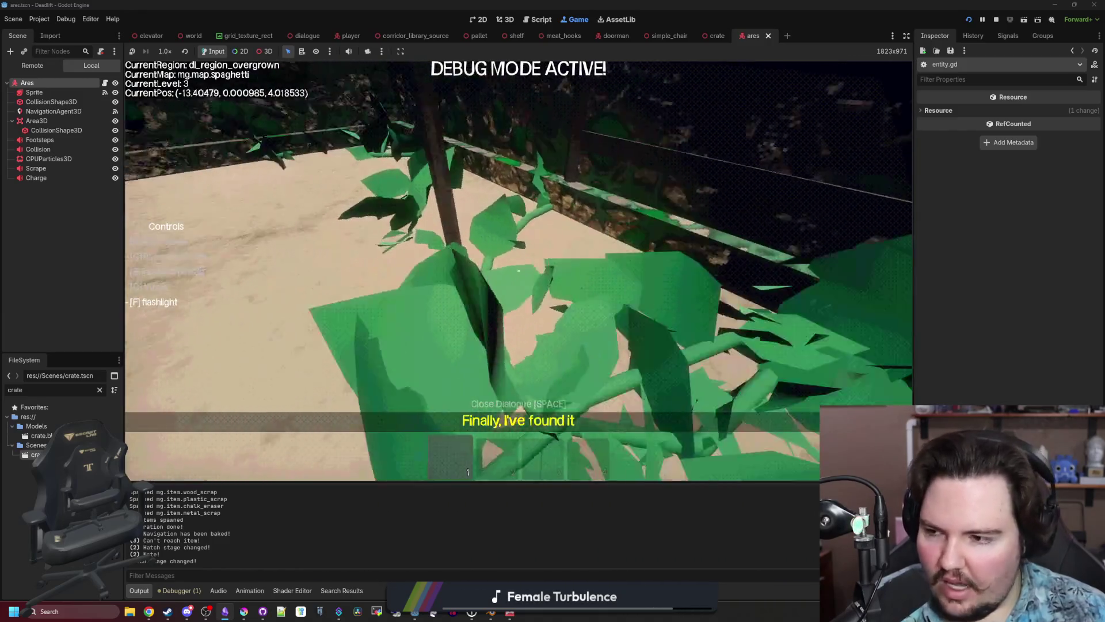
key(w)
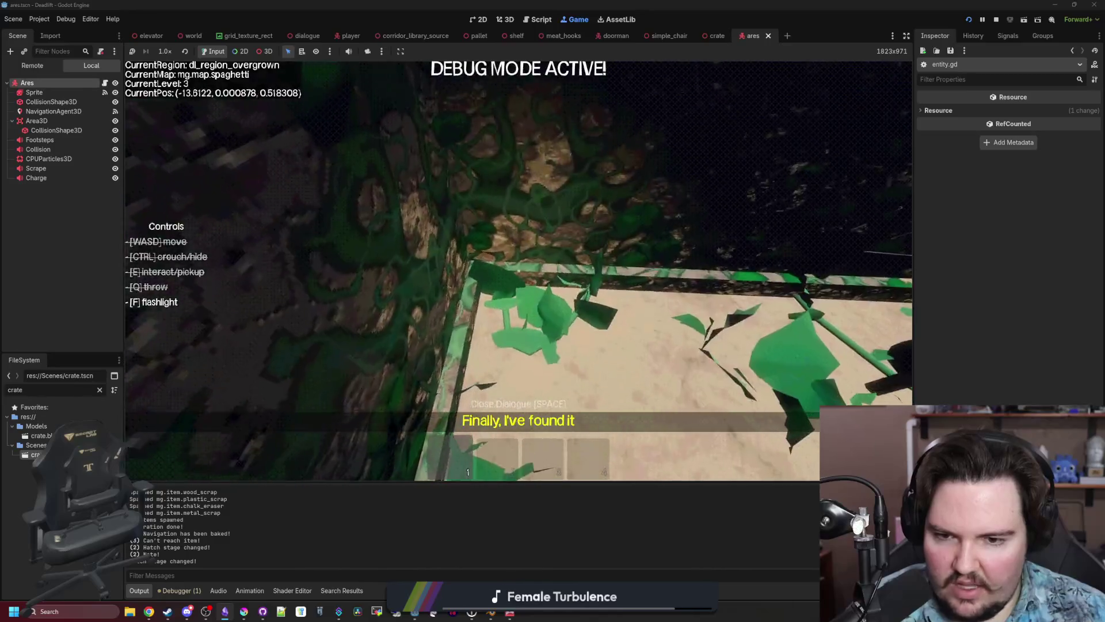
key(w)
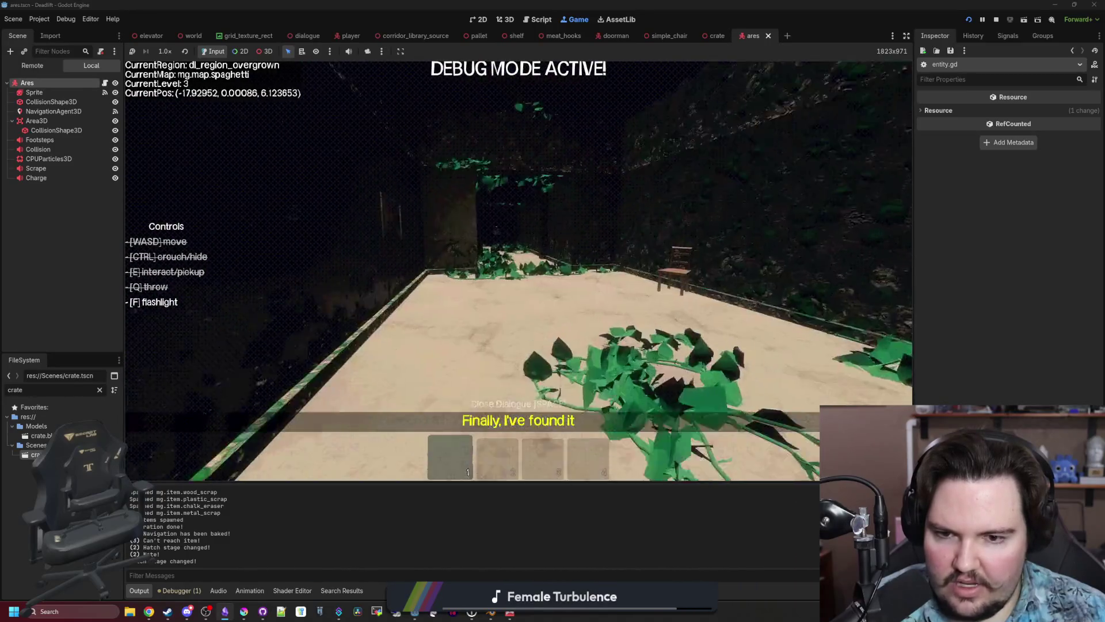
key(w)
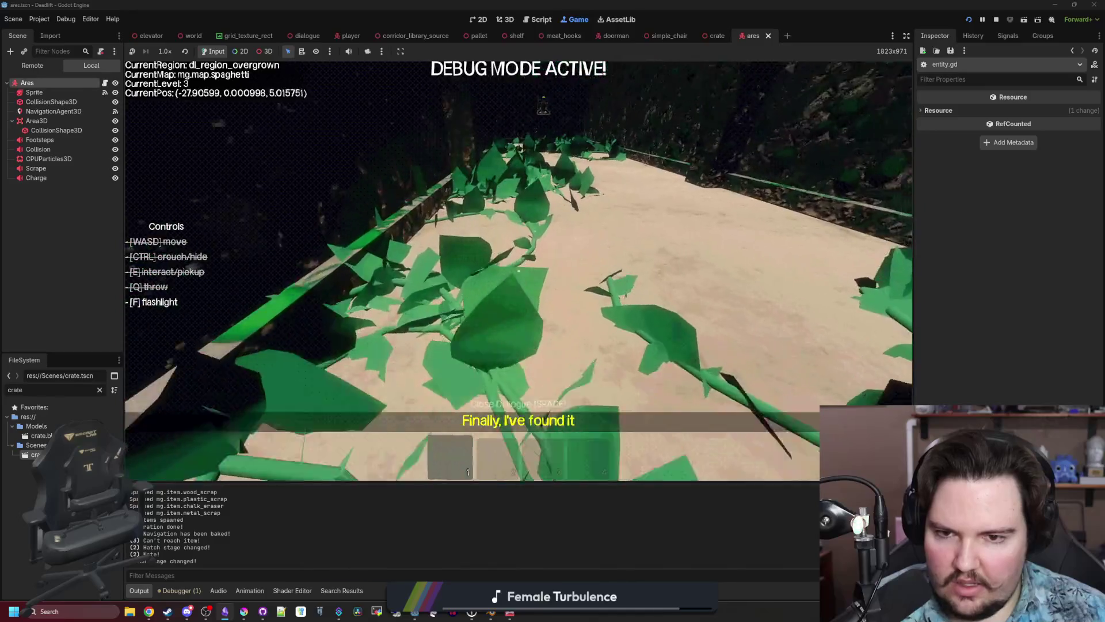
key(w)
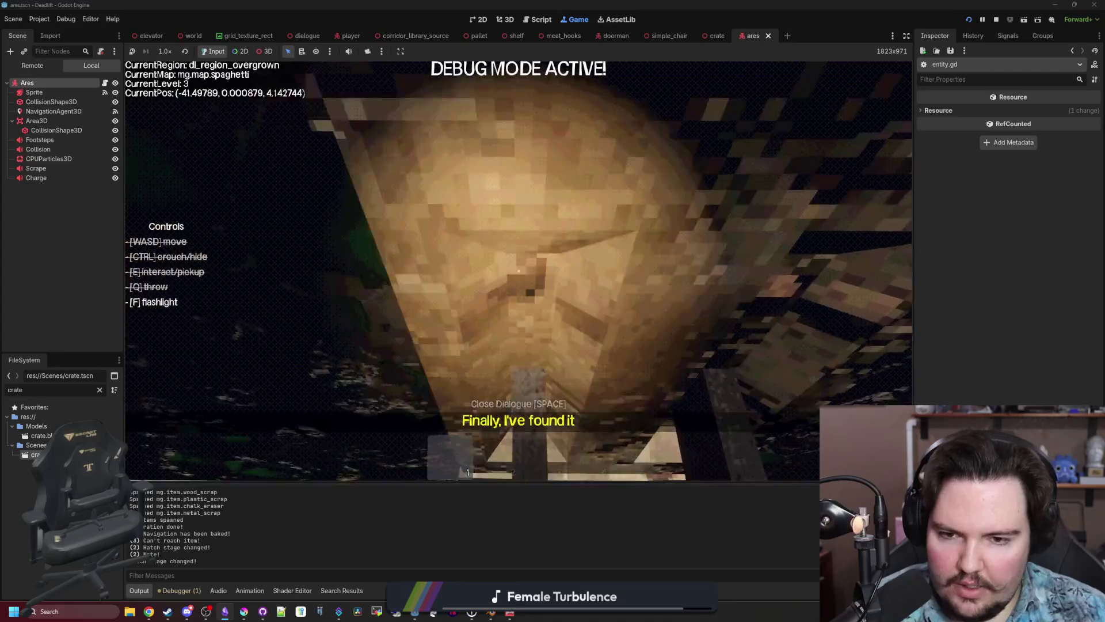
key(Escape)
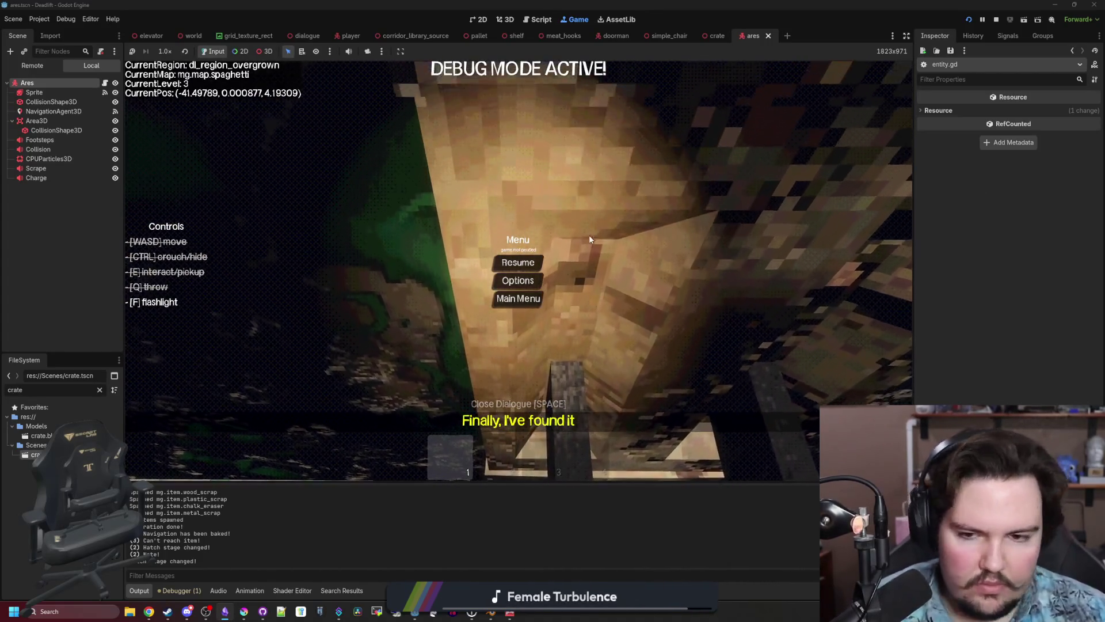
Resume play and walk through the breakroom and freezer, past the horned creature, into the butchery.
key(Escape)
key(w)
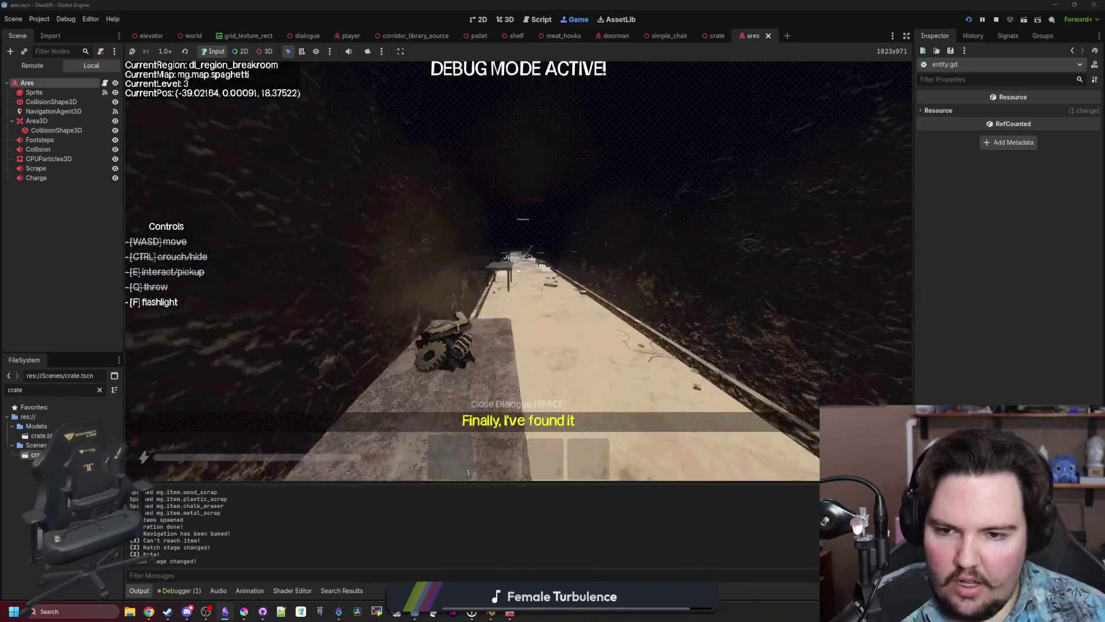
key(w)
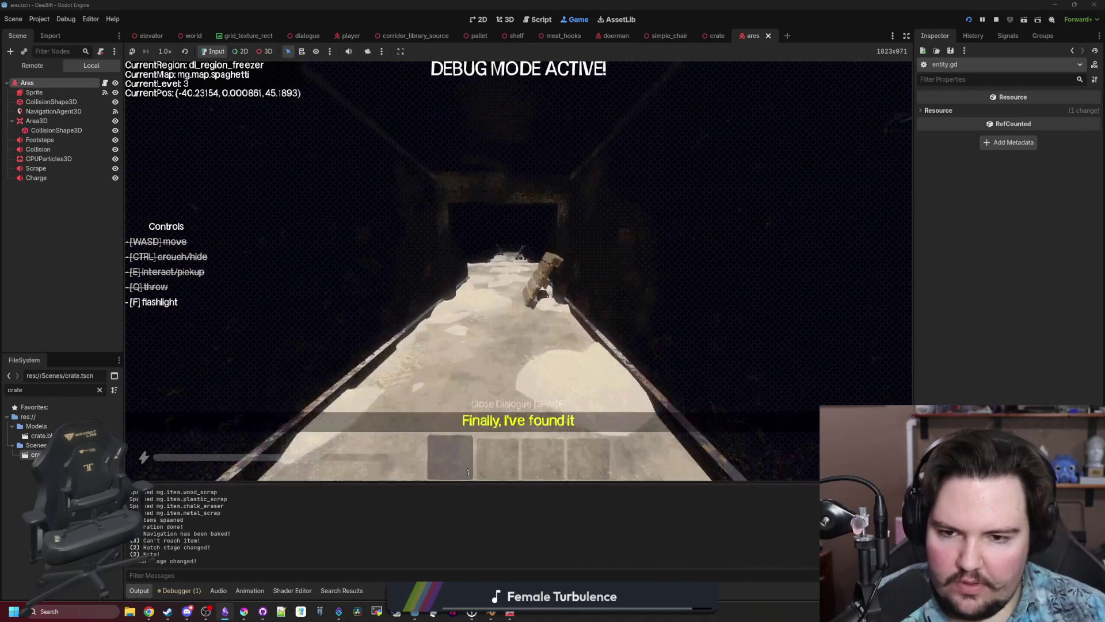
key(w)
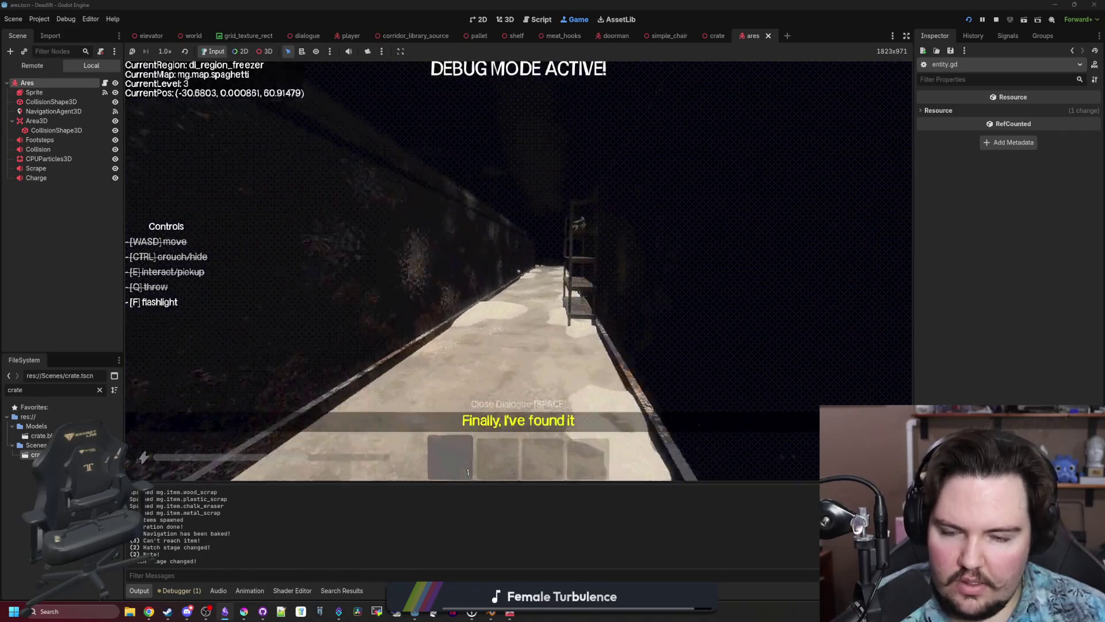
key(w)
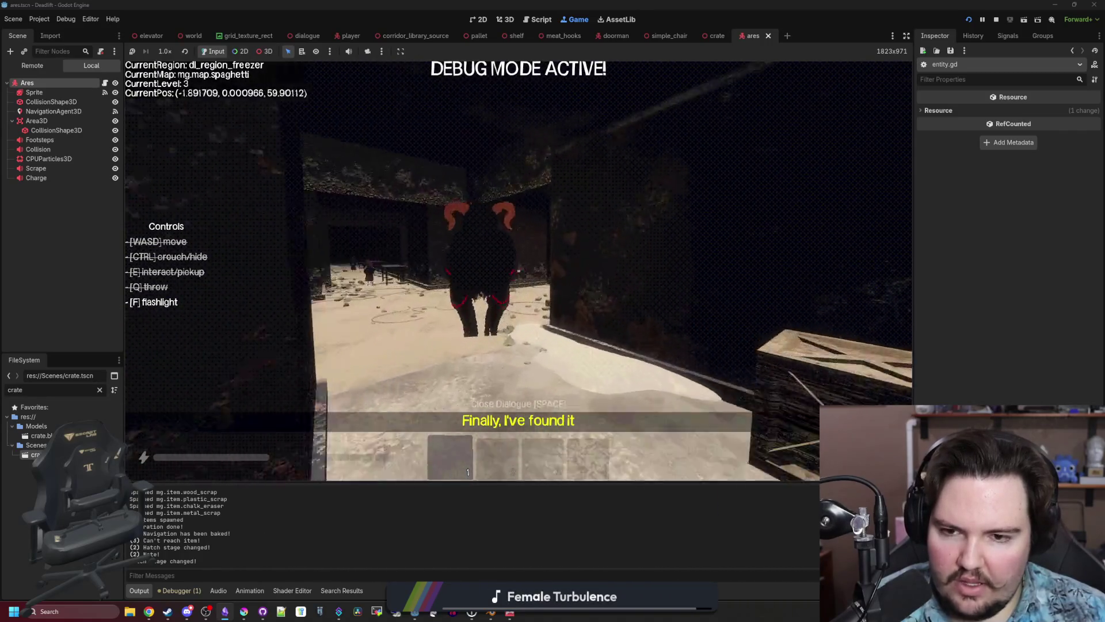
key(w)
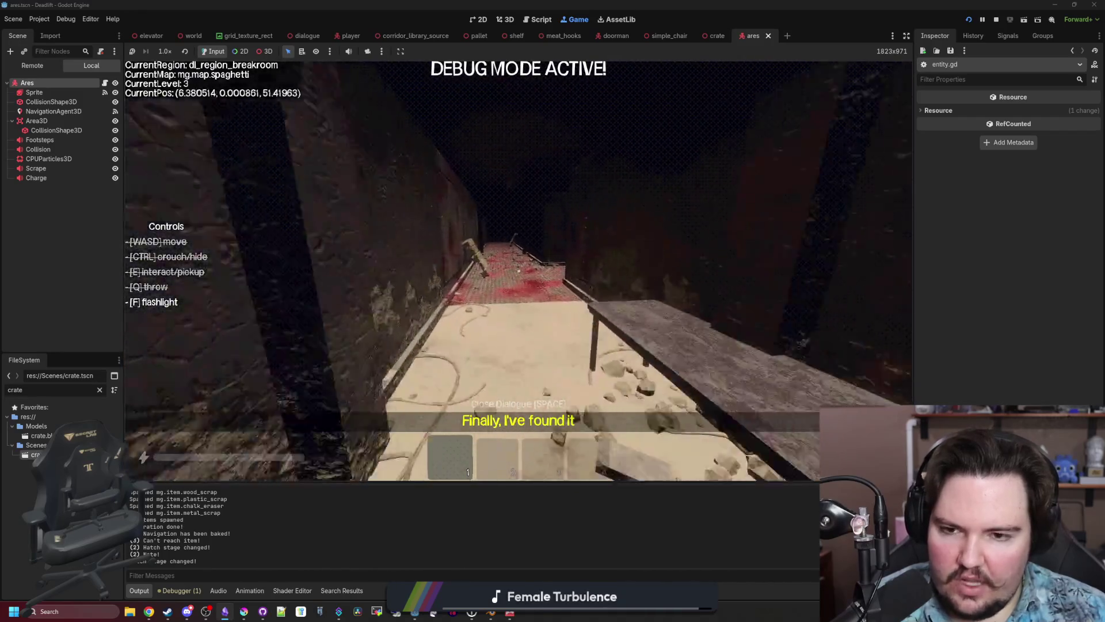
Walk past the bloody table through the breakroom and freezer to the elevator cart, then pause.
key(w)
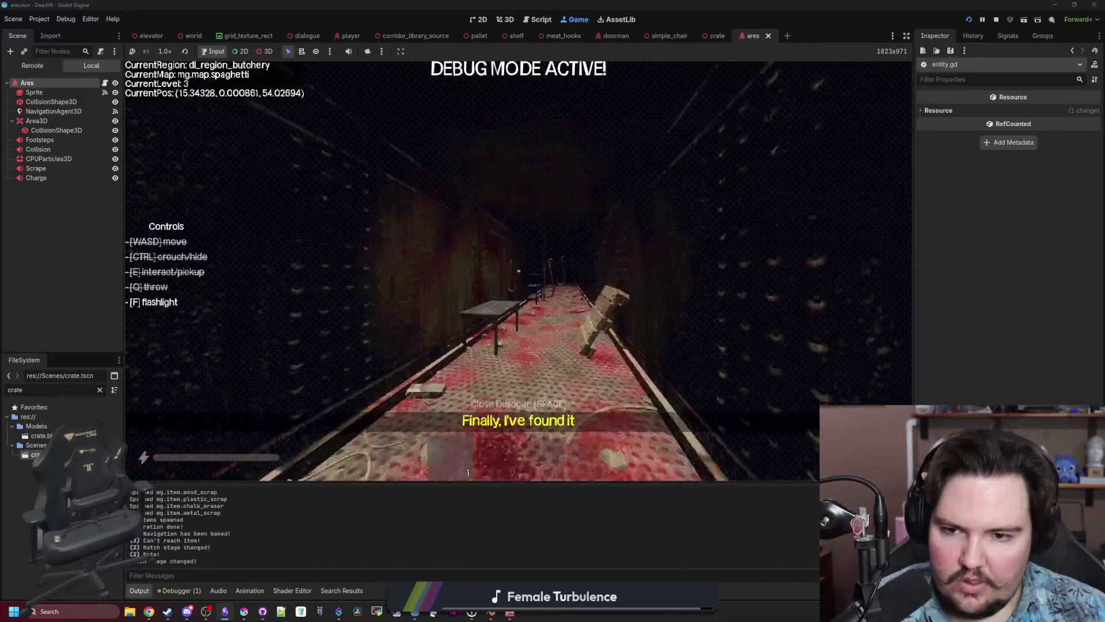
key(w)
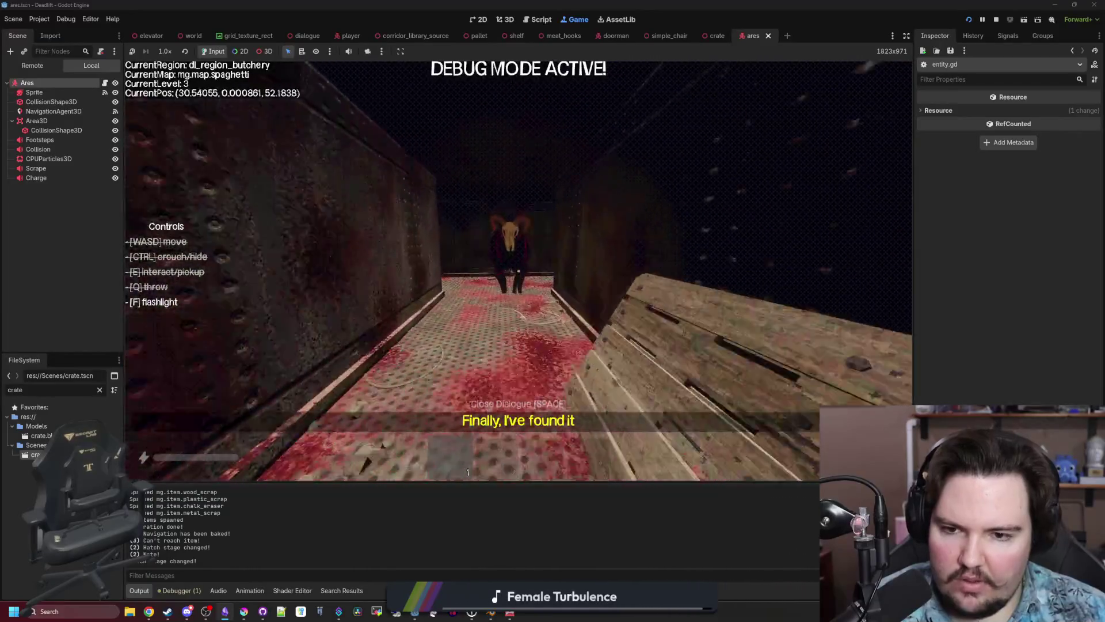
key(w)
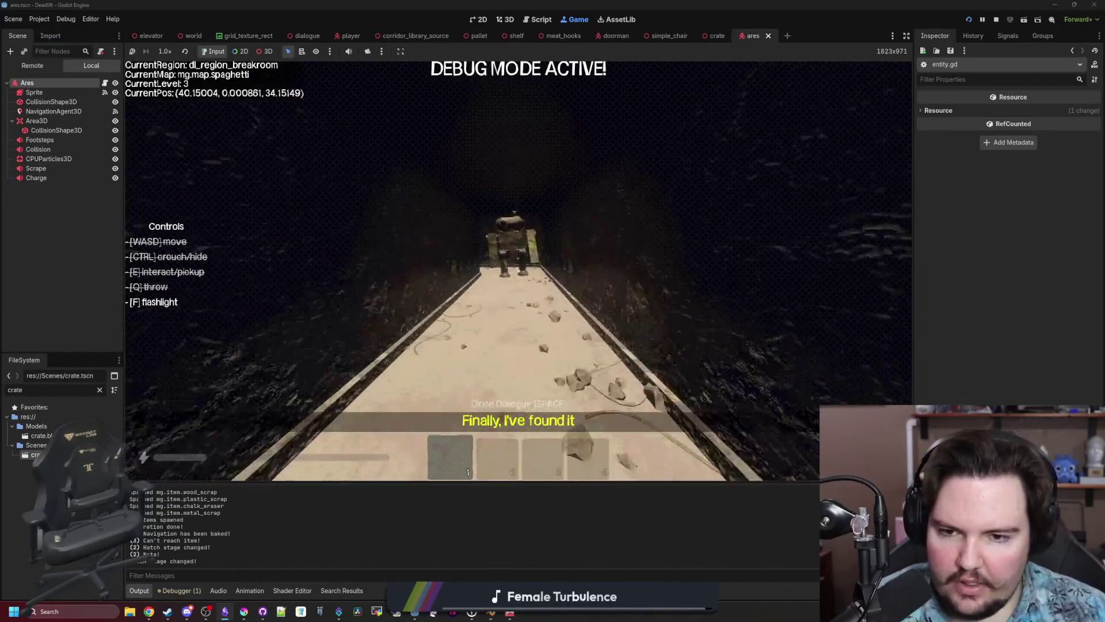
key(w)
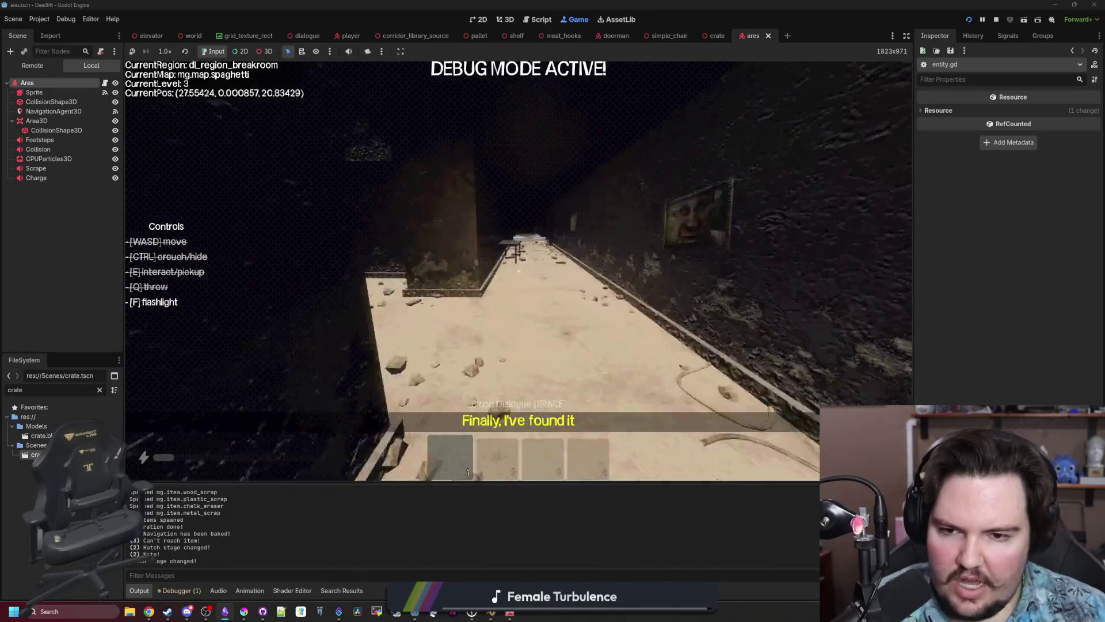
key(w)
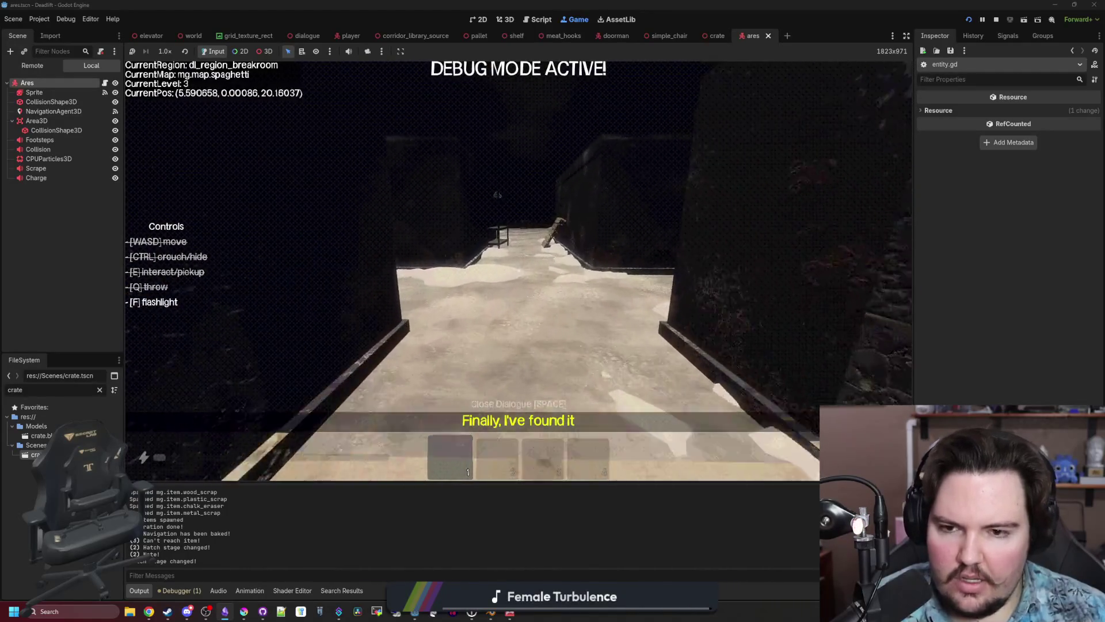
key(w)
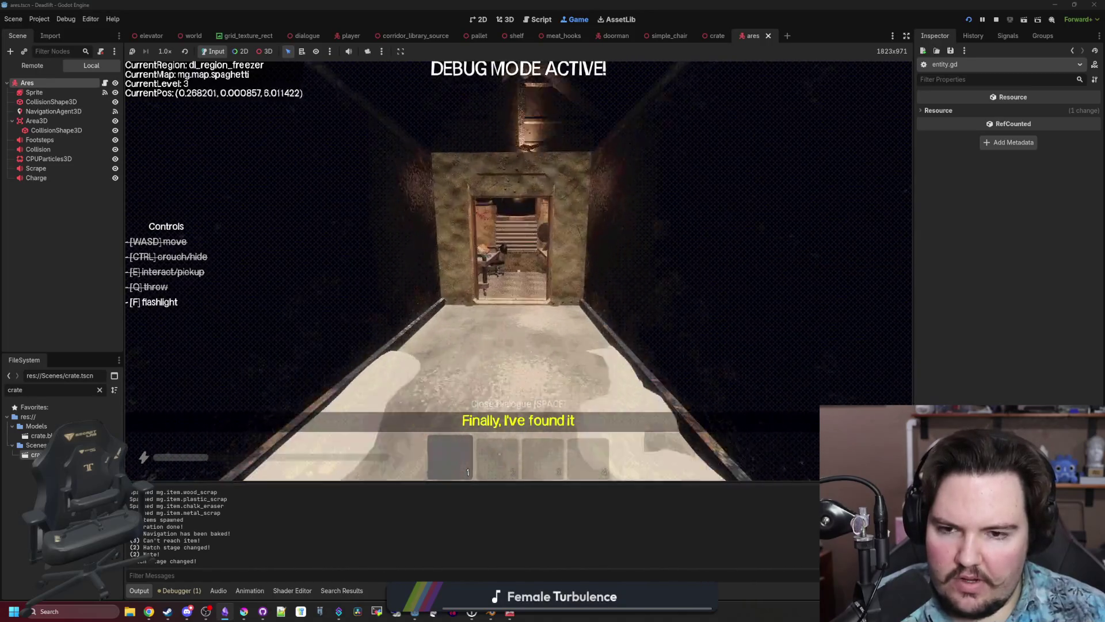
key(w)
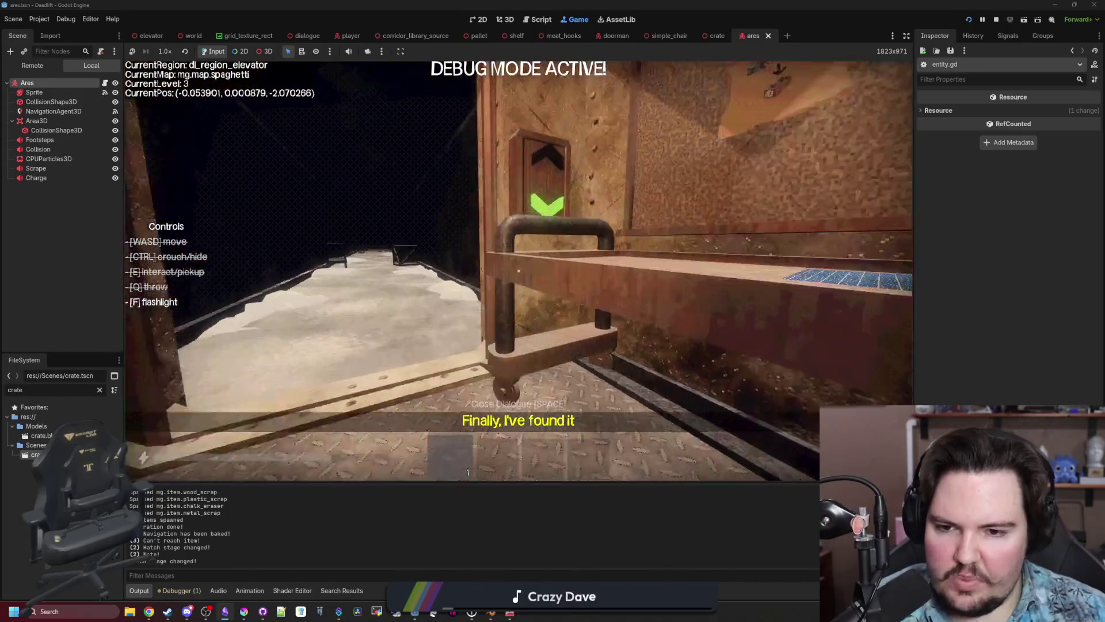
key(Escape)
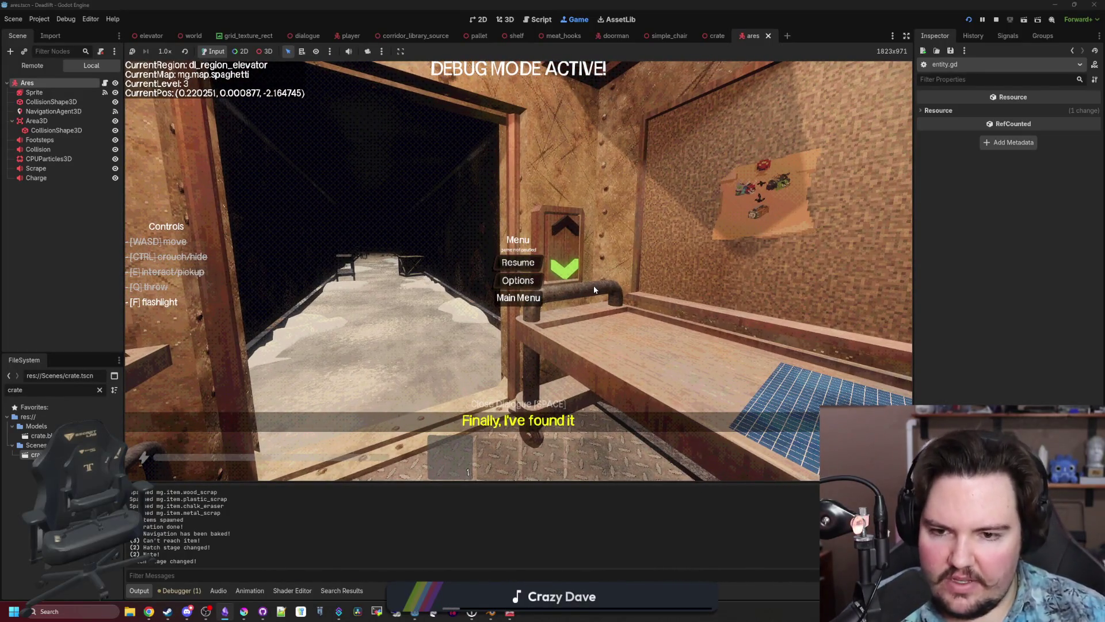